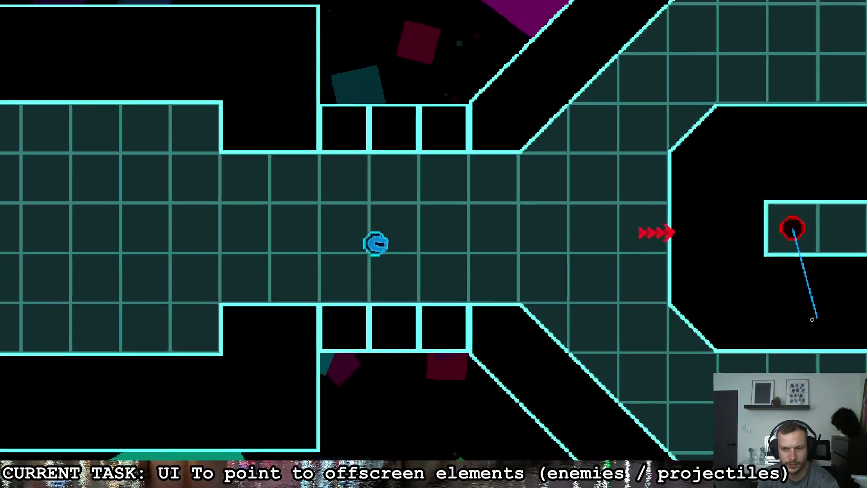
Step: Fly the ship right and around the corridors, watching the red arrow track the offscreen enemy
{"action": "key", "text": "d"}
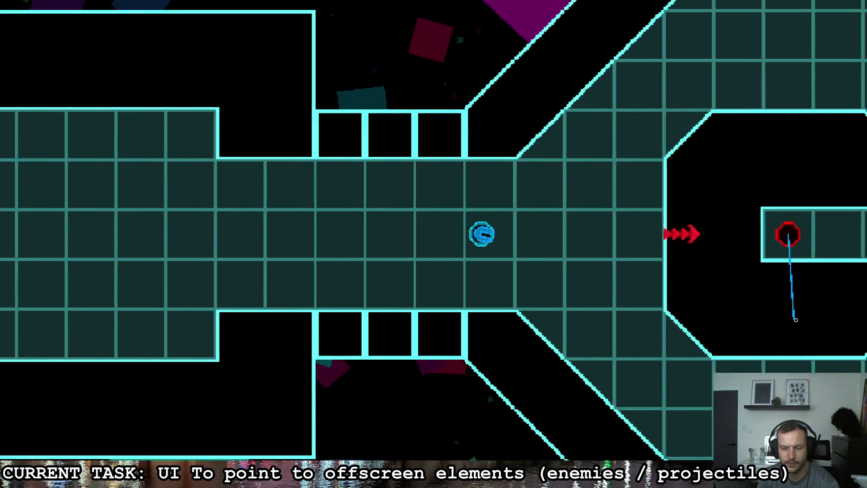
{"action": "key", "text": "s"}
{"action": "key", "text": "w"}
{"action": "key", "text": "a"}
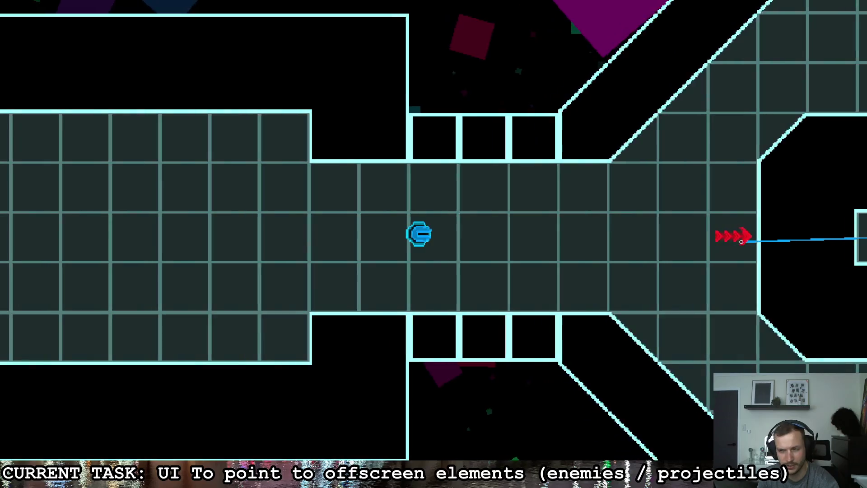
{"action": "key", "text": "d"}
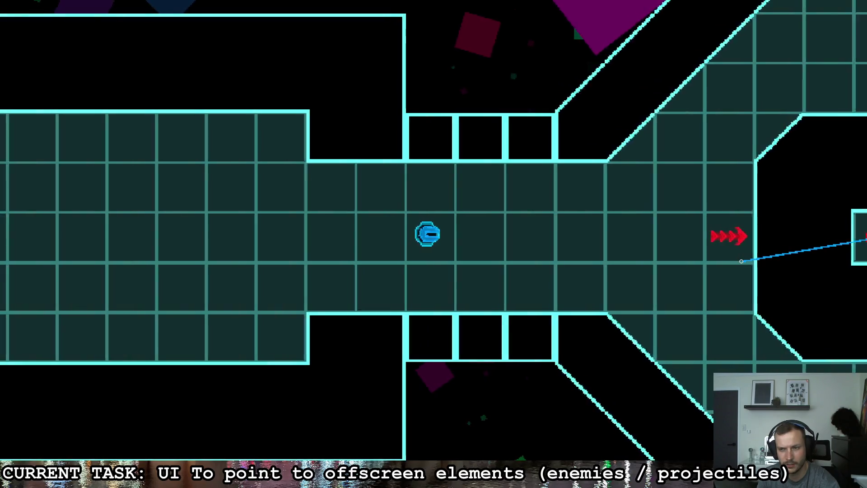
Step: Pause the game and confirm closing it to return to the editor
{"action": "key", "text": "Escape"}
{"action": "key", "text": "Right"}
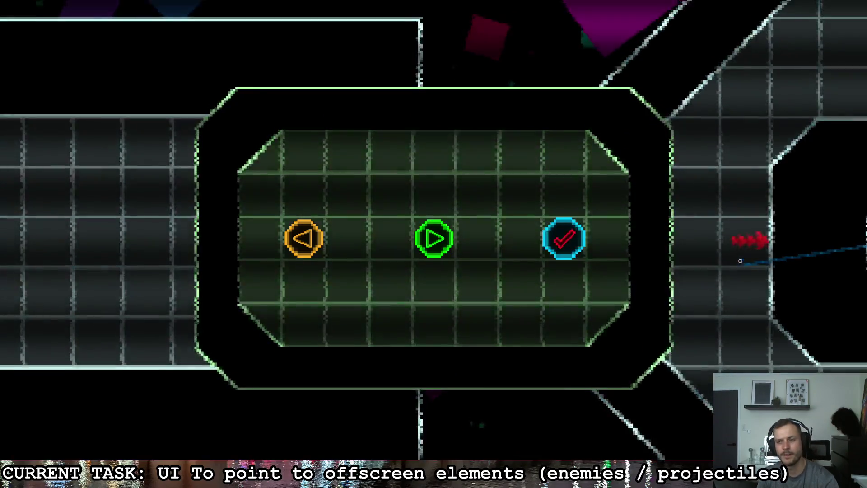
{"action": "key", "text": "Return"}
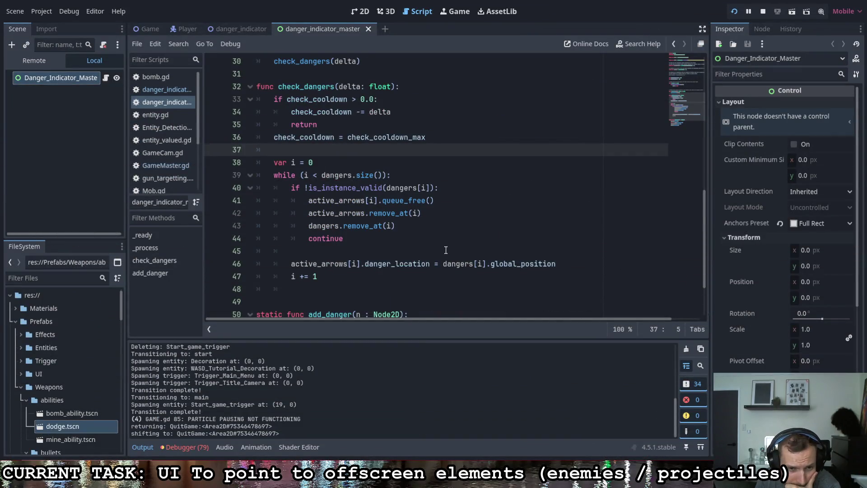
Step: Open the danger_indicator script and scroll through its properties and _process function
{"action": "scroll", "coordinate": [446, 250], "scroll_direction": "down", "scroll_amount": 2}
{"action": "scroll", "coordinate": [423, 252], "scroll_direction": "up", "scroll_amount": 12}
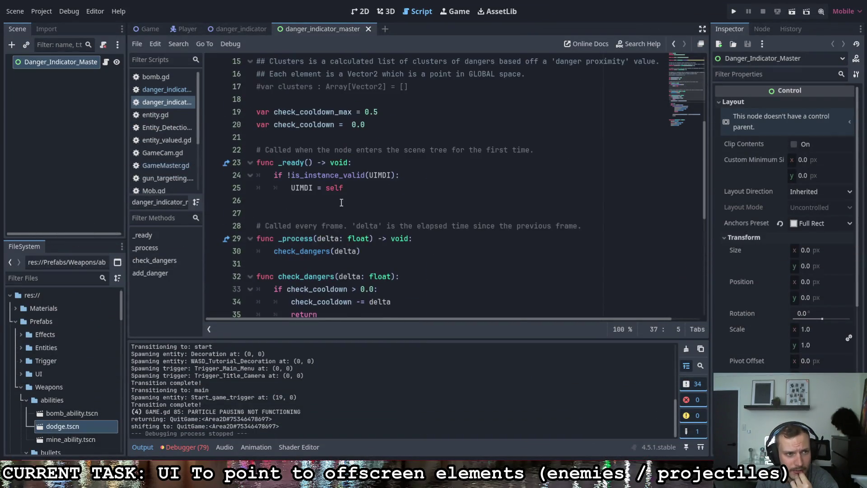
{"action": "left_click", "coordinate": [252, 30]}
{"action": "scroll", "coordinate": [325, 185], "scroll_direction": "down", "scroll_amount": 6}
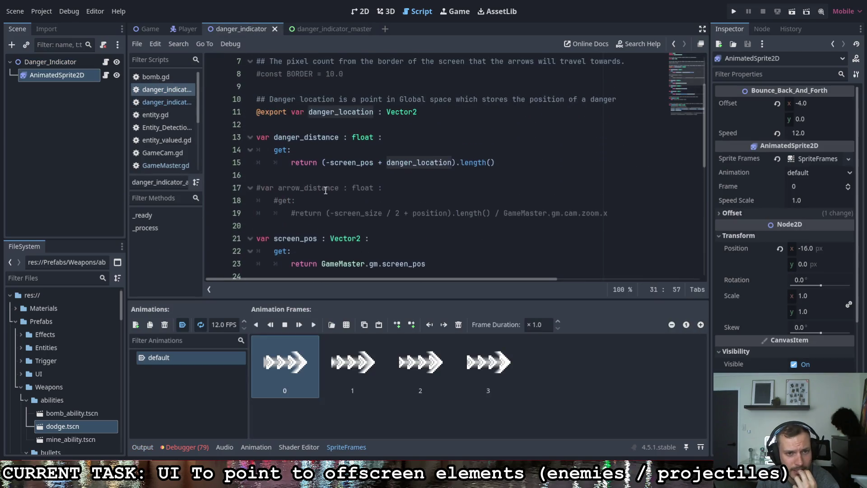
{"action": "scroll", "coordinate": [324, 184], "scroll_direction": "down", "scroll_amount": 3}
{"action": "scroll", "coordinate": [322, 176], "scroll_direction": "up", "scroll_amount": 7}
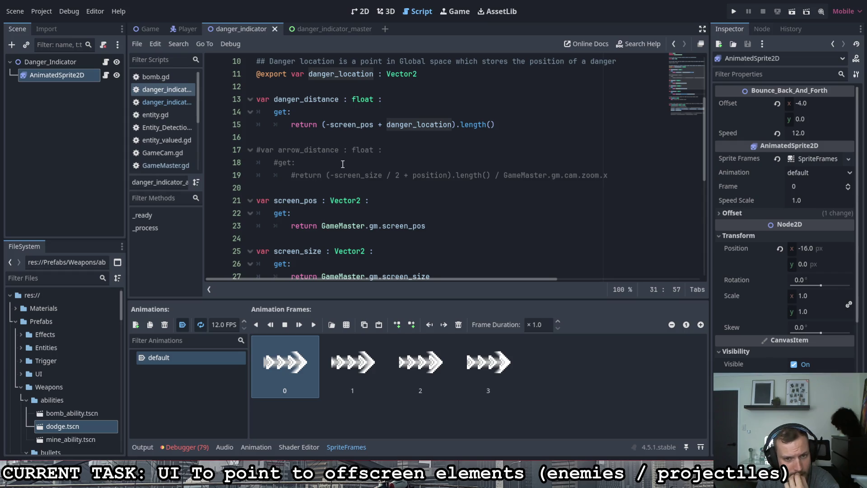
{"action": "scroll", "coordinate": [349, 159], "scroll_direction": "down", "scroll_amount": 1}
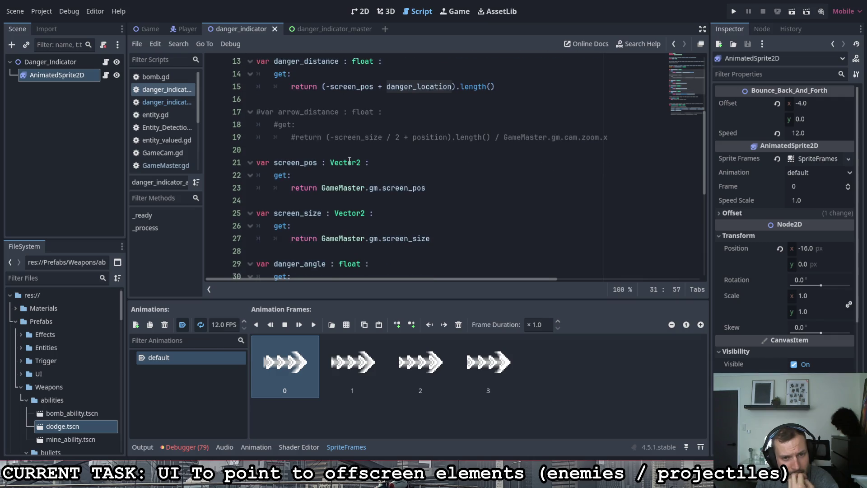
{"action": "scroll", "coordinate": [350, 159], "scroll_direction": "down", "scroll_amount": 6}
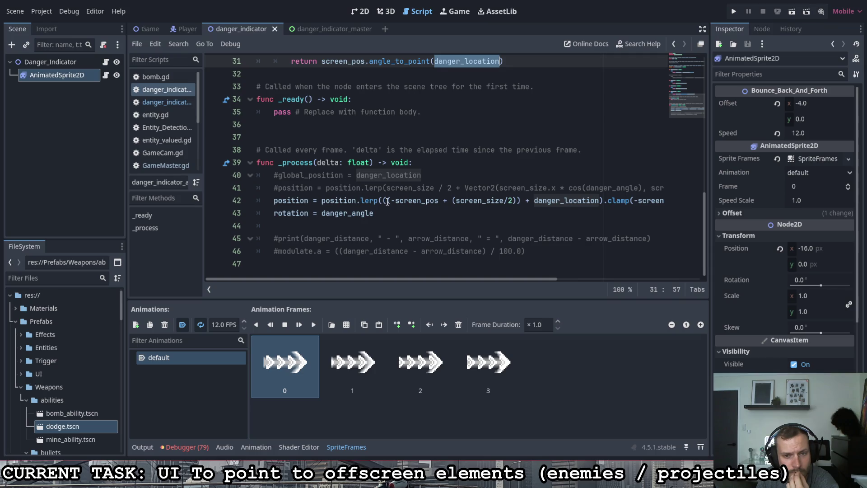
Step: Study the lerp position expression on line 42, leaving the caret after danger_location)
{"action": "left_click", "coordinate": [385, 201]}
{"action": "mouse_move", "coordinate": [430, 278]}
{"action": "left_mouse_down"}
{"action": "mouse_move", "coordinate": [483, 279]}
{"action": "mouse_move", "coordinate": [391, 280]}
{"action": "left_mouse_up"}
{"action": "scroll", "coordinate": [456, 245], "scroll_direction": "up", "scroll_amount": 7}
{"action": "scroll", "coordinate": [456, 245], "scroll_direction": "up", "scroll_amount": 2}
{"action": "scroll", "coordinate": [393, 222], "scroll_direction": "down", "scroll_amount": 2}
{"action": "scroll", "coordinate": [392, 221], "scroll_direction": "down", "scroll_amount": 1}
{"action": "scroll", "coordinate": [392, 221], "scroll_direction": "up", "scroll_amount": 1}
{"action": "left_click_drag", "start_coordinate": [608, 176], "coordinate": [496, 176]}
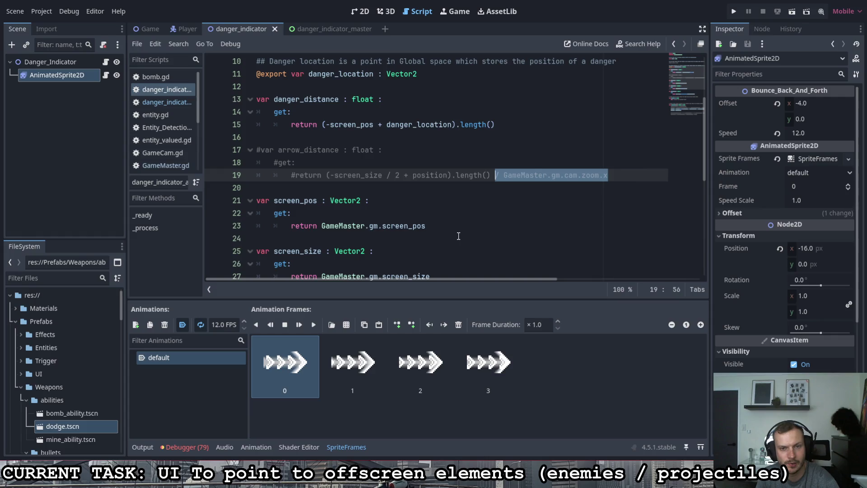
{"action": "scroll", "coordinate": [462, 237], "scroll_direction": "down", "scroll_amount": 5}
{"action": "scroll", "coordinate": [458, 235], "scroll_direction": "down", "scroll_amount": 1}
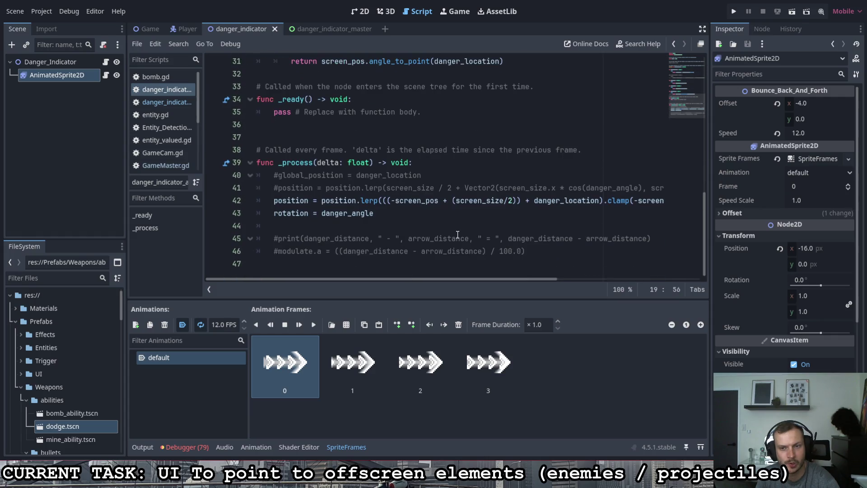
{"action": "left_click", "coordinate": [388, 202]}
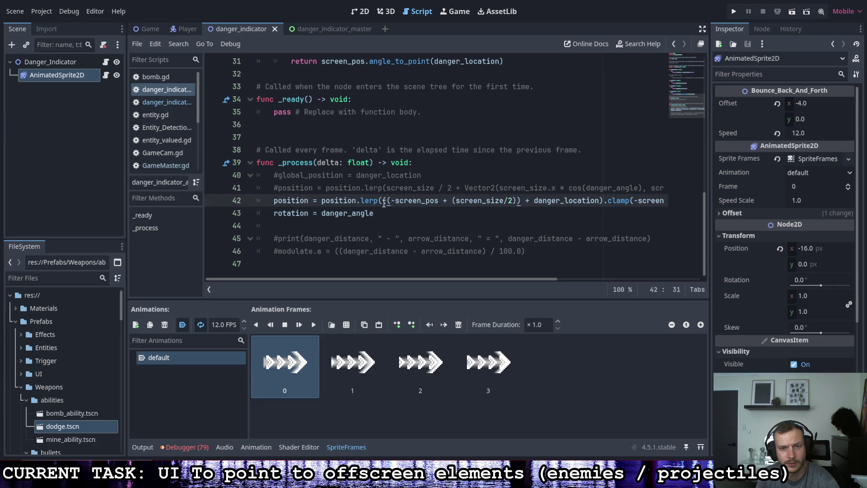
{"action": "left_click", "coordinate": [602, 200]}
Step: Divide line 42's lerp target by GameMaster.gm.cam.zoom.x, wrapping the expression in parentheses
{"action": "type", "text": "/ GameMaster.gm.cam.zoom.x"}
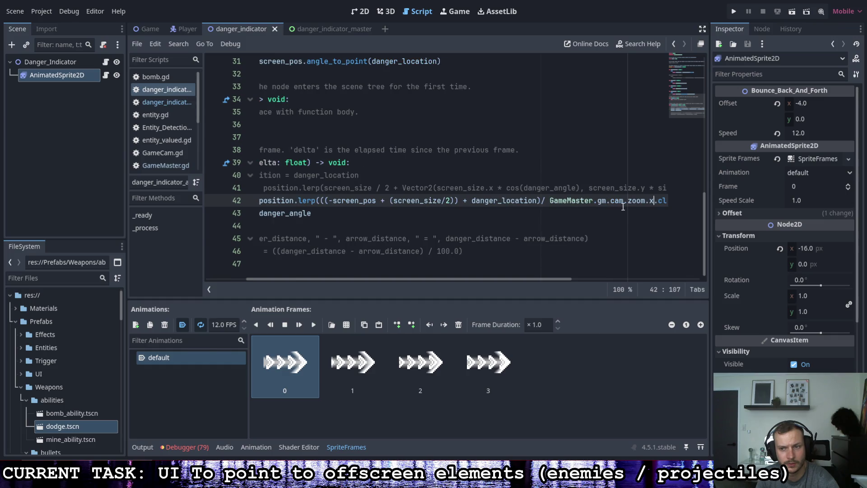
{"action": "type", "text": ")"}
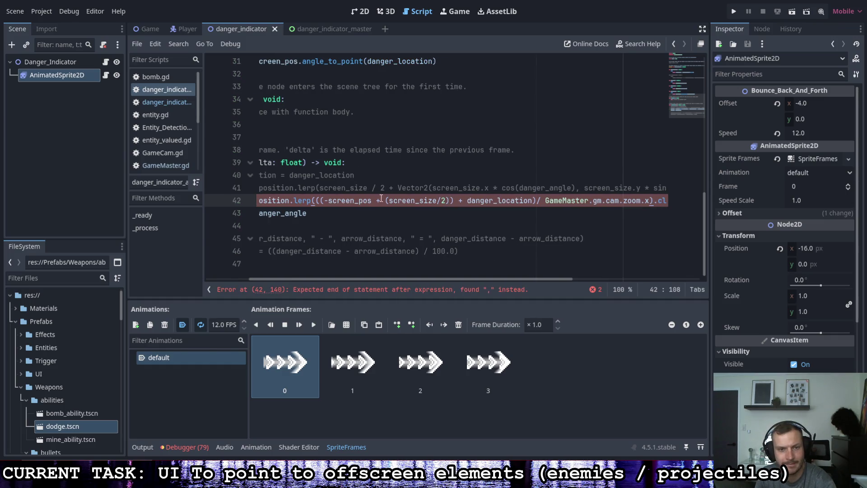
{"action": "left_click", "coordinate": [316, 200]}
{"action": "type", "text": "("}
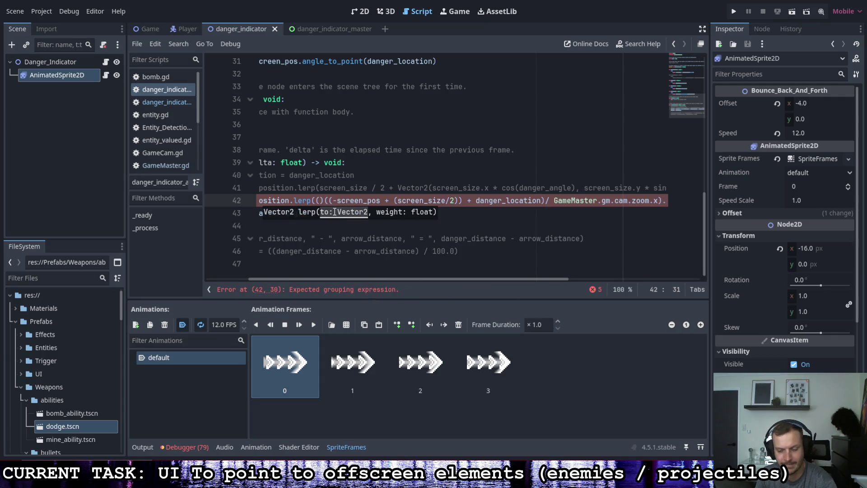
{"action": "mouse_move", "coordinate": [369, 279]}
{"action": "left_mouse_down"}
{"action": "mouse_move", "coordinate": [473, 280]}
{"action": "mouse_move", "coordinate": [379, 279]}
{"action": "left_mouse_up"}
{"action": "scroll", "coordinate": [371, 270], "scroll_direction": "left", "scroll_amount": 3}
Step: Run the game with F5 and steer the ship onto the quit trigger
{"action": "left_click", "coordinate": [571, 238]}
{"action": "key", "text": "F5"}
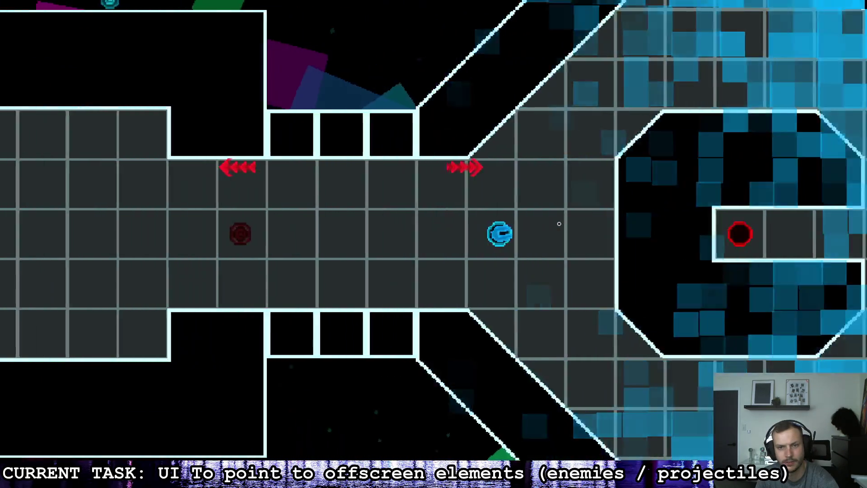
{"action": "key", "text": "d"}
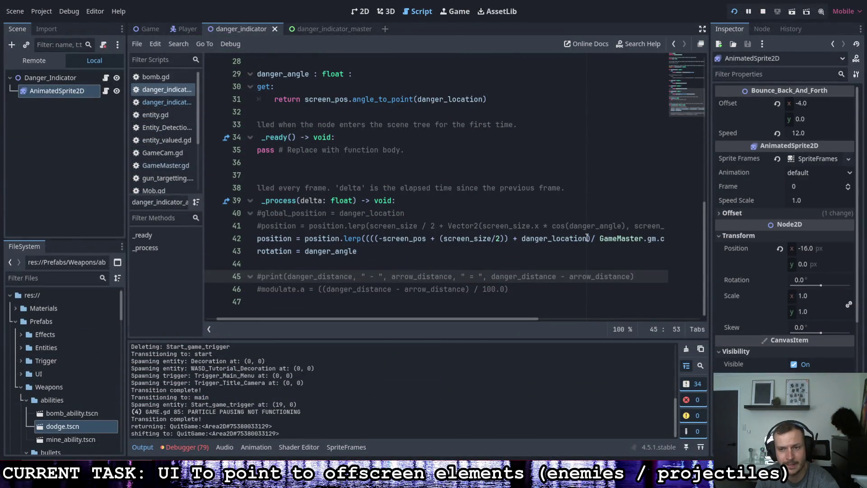
Step: Delete '/ GameMaster.gm.cam.zoom.x' and the extra opening parenthesis from line 42
{"action": "left_click_drag", "start_coordinate": [525, 317], "coordinate": [568, 290]}
{"action": "left_click_drag", "start_coordinate": [637, 238], "coordinate": [523, 239]}
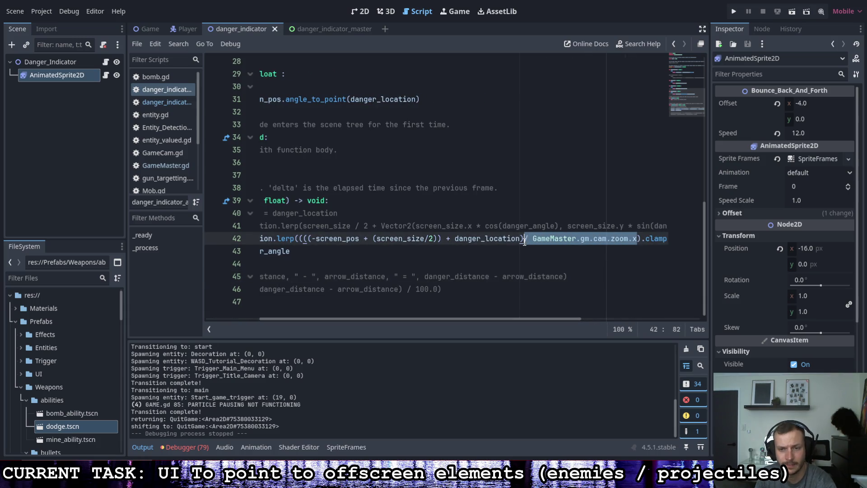
{"action": "key", "text": "BackSpace"}
{"action": "left_click", "coordinate": [307, 240]}
{"action": "key", "text": "Delete"}
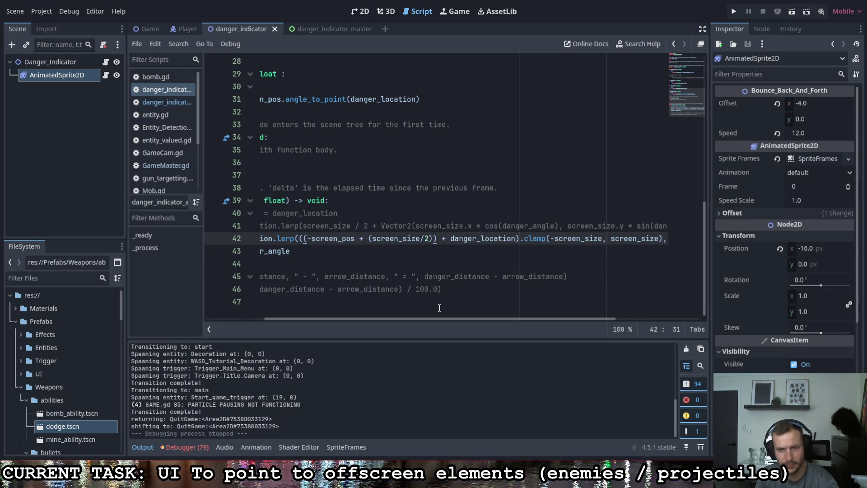
Step: Review the lines below, ending with the caret on the commented modulate line
{"action": "left_click_drag", "start_coordinate": [443, 317], "coordinate": [278, 305]}
{"action": "scroll", "coordinate": [353, 281], "scroll_direction": "up", "scroll_amount": 7}
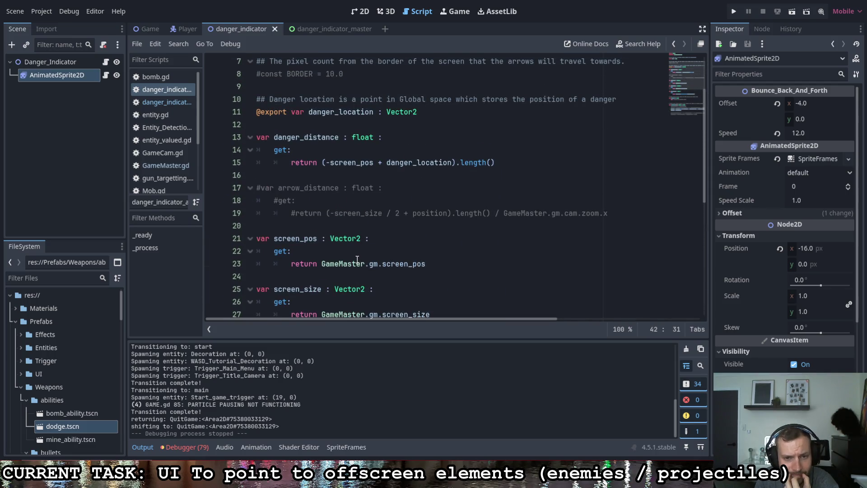
{"action": "scroll", "coordinate": [357, 257], "scroll_direction": "down", "scroll_amount": 7}
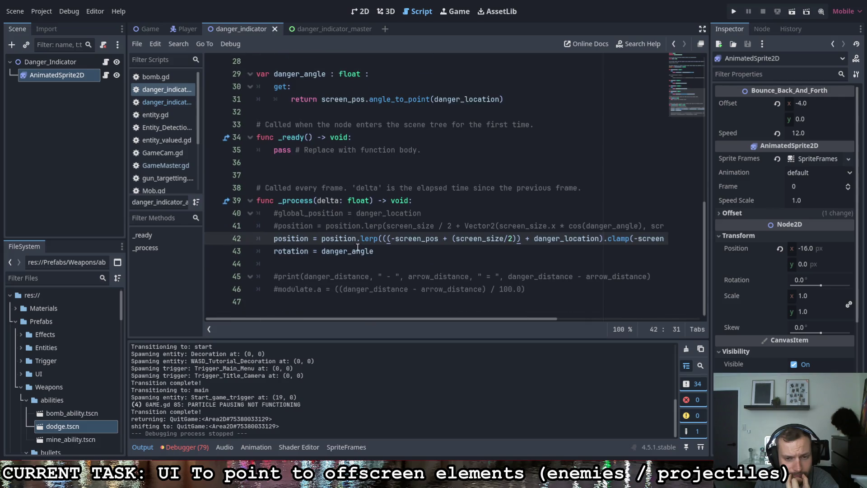
{"action": "mouse_move", "coordinate": [359, 248]}
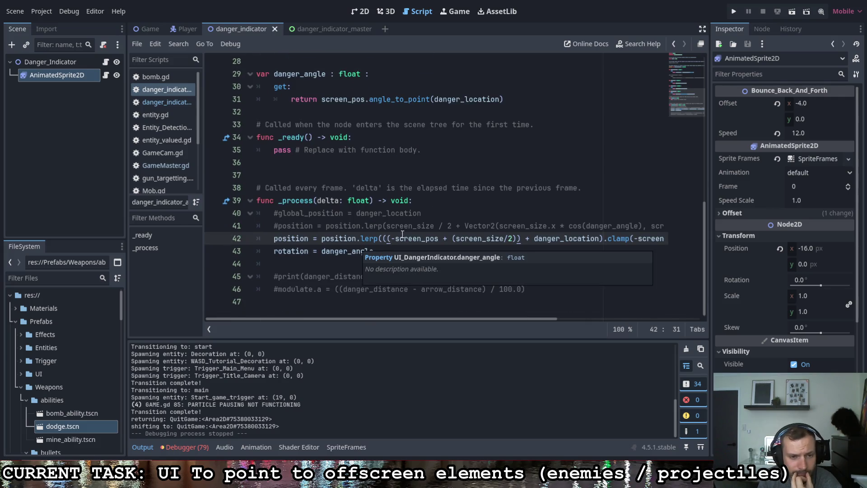
{"action": "left_click", "coordinate": [387, 250]}
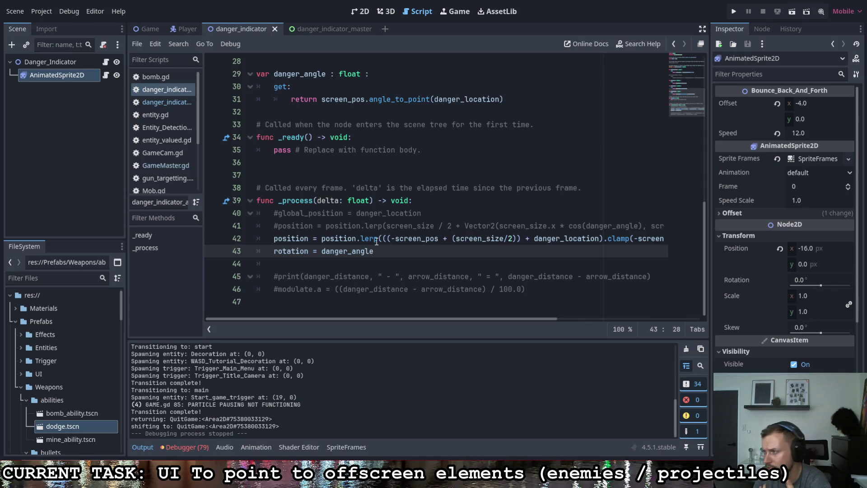
{"action": "mouse_move", "coordinate": [366, 239]}
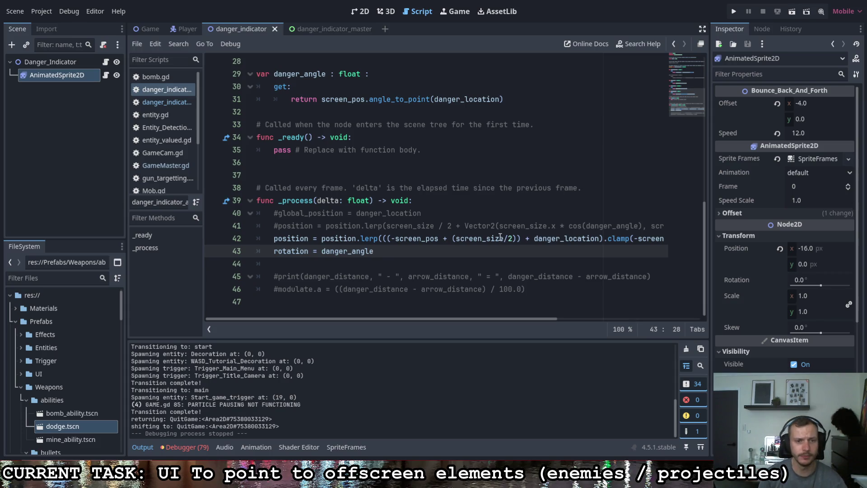
{"action": "left_click", "coordinate": [280, 289]}
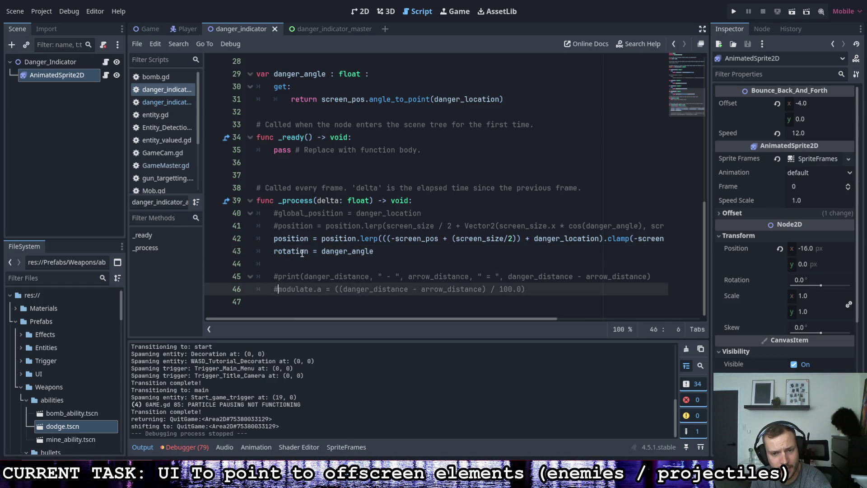
Step: Uncomment the modulate alpha line
{"action": "mouse_move", "coordinate": [304, 251]}
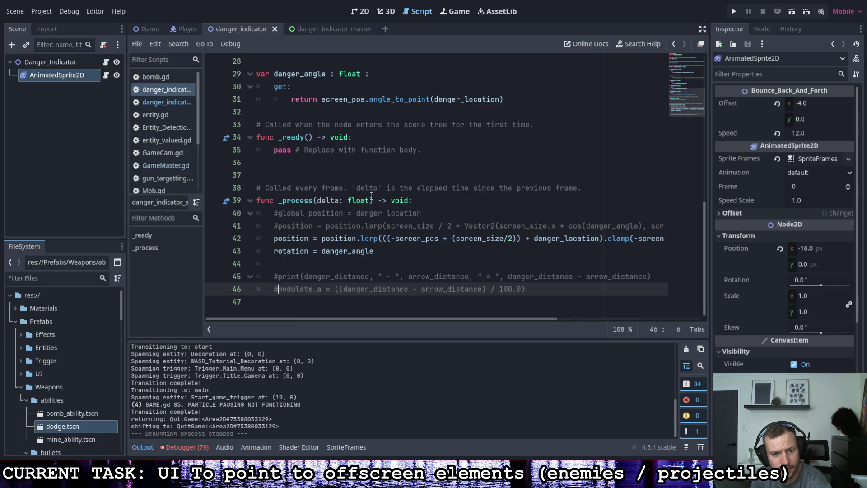
{"action": "key", "text": "BackSpace"}
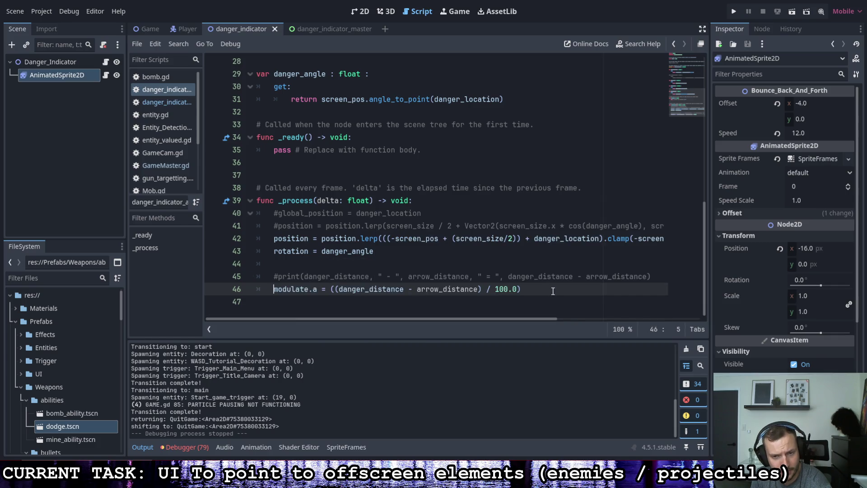
{"action": "left_click", "coordinate": [553, 291]}
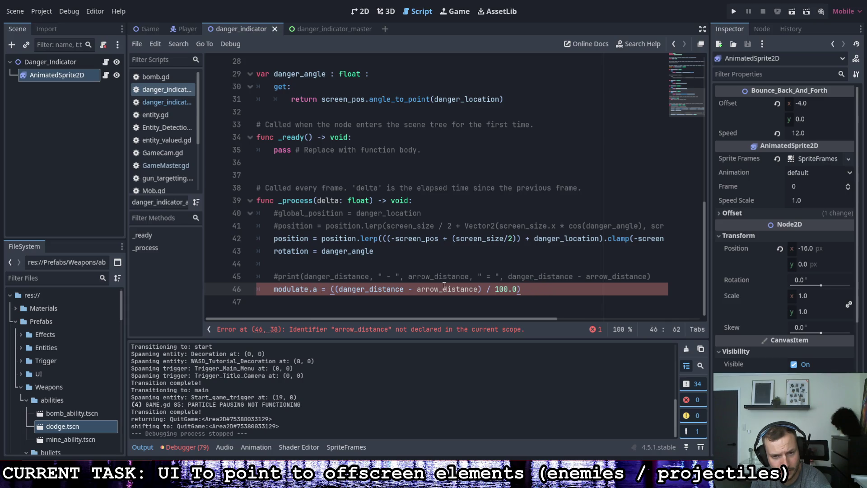
Step: Inspect the undeclared arrow_distance on line 46
{"action": "double_click", "coordinate": [478, 289]}
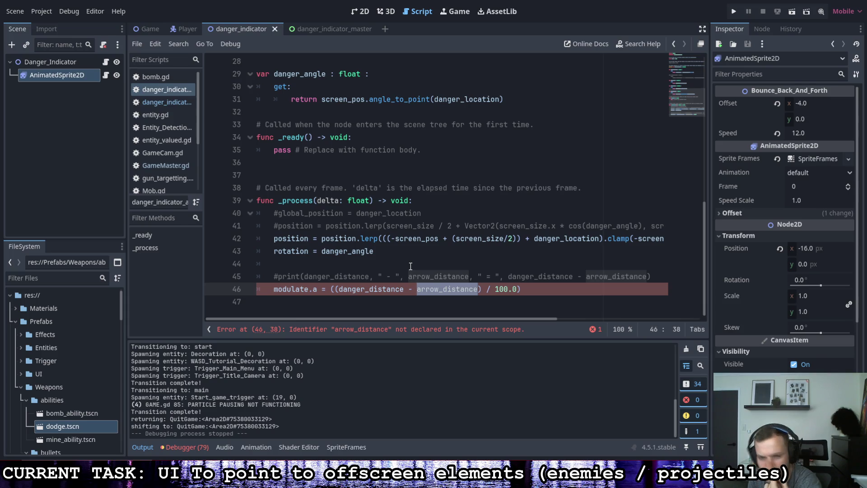
{"action": "mouse_move", "coordinate": [409, 318]}
{"action": "left_mouse_down"}
{"action": "mouse_move", "coordinate": [563, 319]}
{"action": "mouse_move", "coordinate": [492, 296]}
{"action": "mouse_move", "coordinate": [435, 297]}
{"action": "mouse_move", "coordinate": [494, 305]}
{"action": "left_mouse_up"}
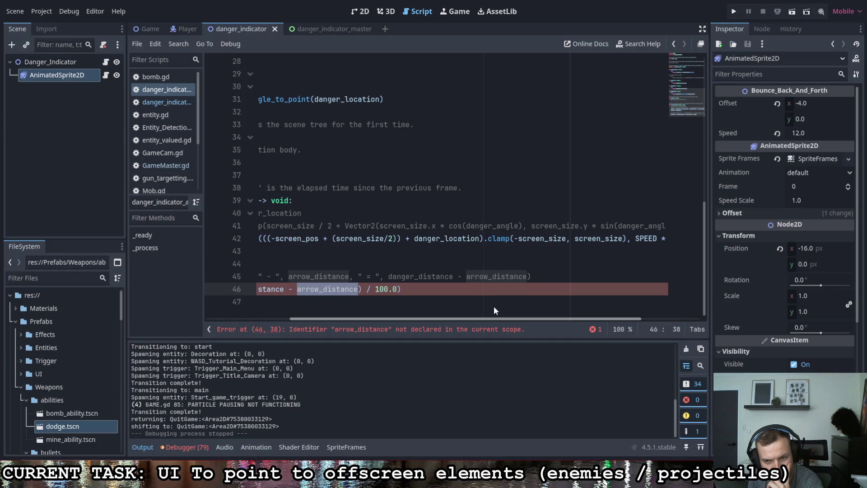
{"action": "left_click_drag", "start_coordinate": [495, 306], "coordinate": [379, 295]}
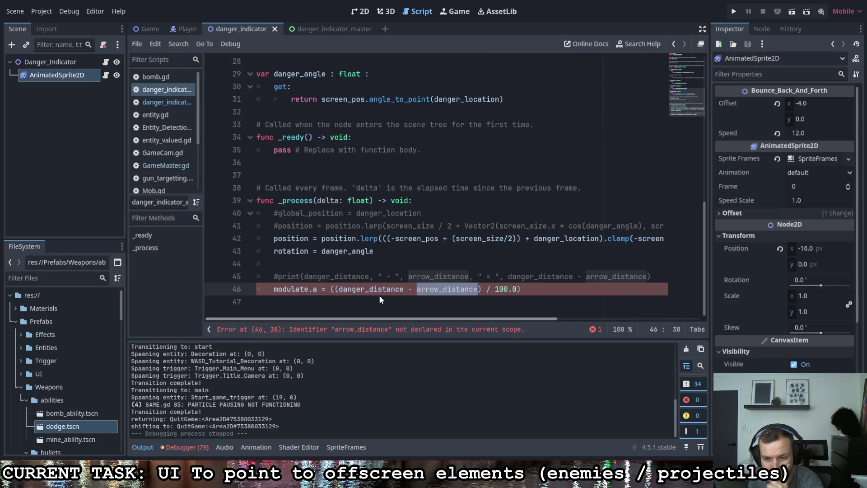
{"action": "left_click", "coordinate": [479, 289]}
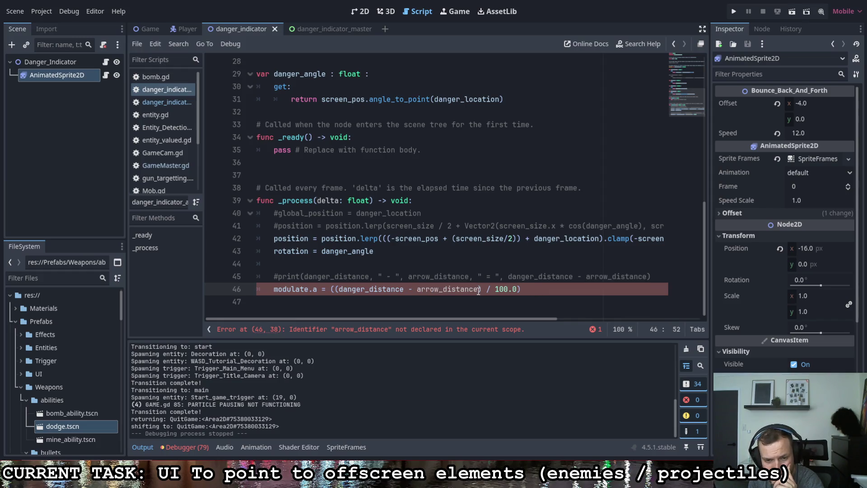
{"action": "left_click_drag", "start_coordinate": [478, 289], "coordinate": [418, 292]}
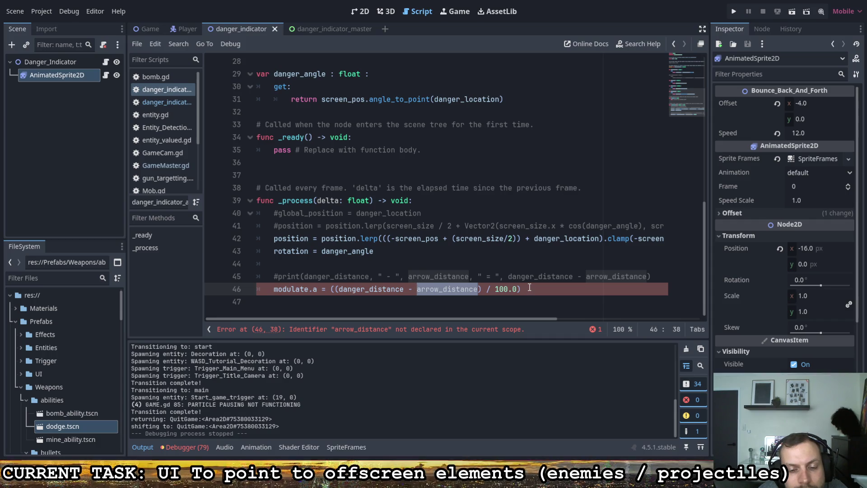
{"action": "mouse_move", "coordinate": [513, 317]}
{"action": "left_mouse_down"}
{"action": "mouse_move", "coordinate": [581, 318]}
{"action": "mouse_move", "coordinate": [486, 316]}
{"action": "mouse_move", "coordinate": [555, 317]}
{"action": "left_mouse_up"}
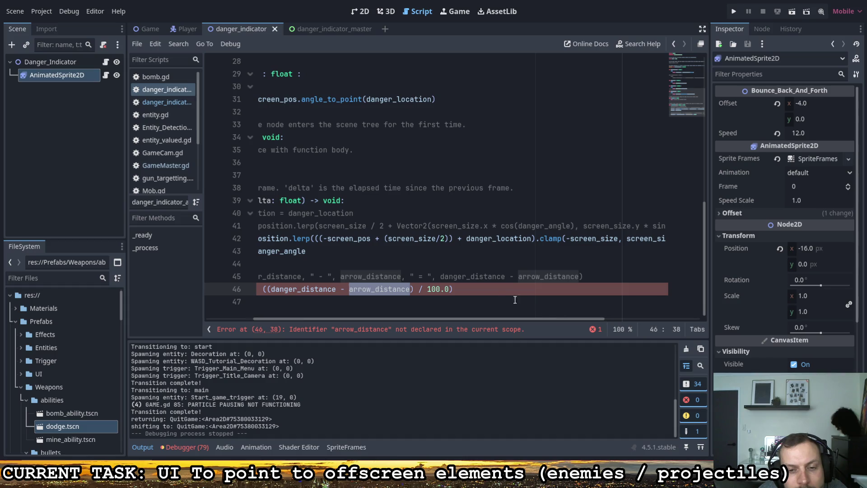
Step: Replace line 42's screen-centred danger_location expression inside lerp with arrow_location
{"action": "left_click_drag", "start_coordinate": [321, 238], "coordinate": [447, 240]}
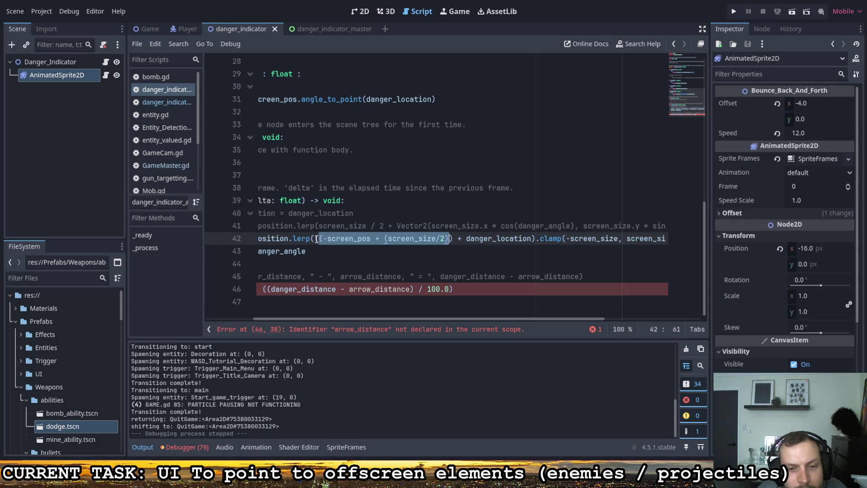
{"action": "left_click_drag", "start_coordinate": [453, 238], "coordinate": [321, 240]}
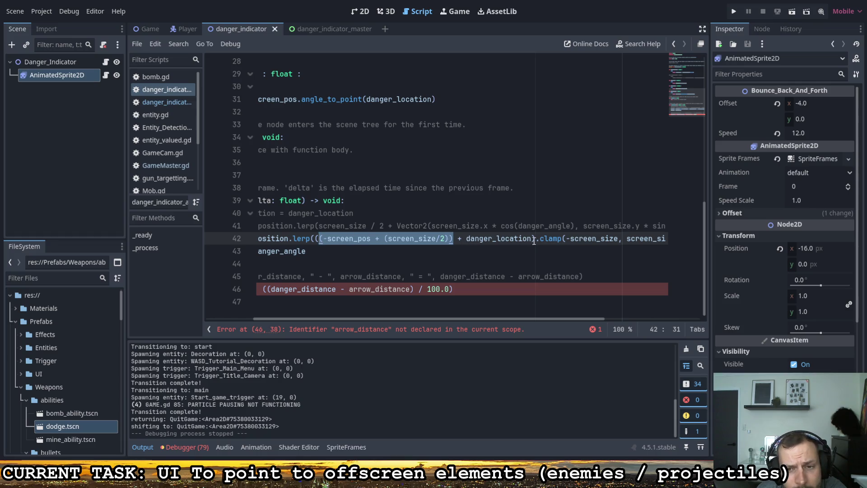
{"action": "left_click_drag", "start_coordinate": [536, 239], "coordinate": [358, 241]}
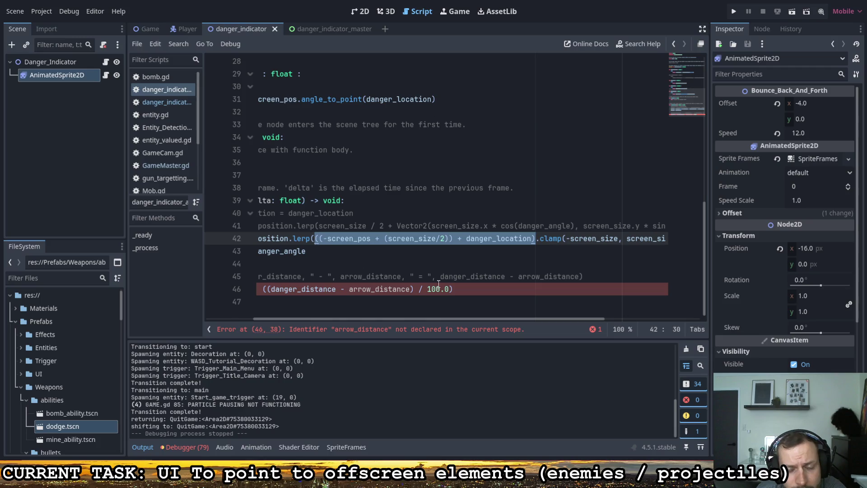
{"action": "mouse_move", "coordinate": [467, 318]}
{"action": "left_mouse_down"}
{"action": "mouse_move", "coordinate": [376, 315]}
{"action": "mouse_move", "coordinate": [600, 315]}
{"action": "mouse_move", "coordinate": [397, 295]}
{"action": "mouse_move", "coordinate": [404, 302]}
{"action": "left_mouse_up"}
{"action": "type", "text": "arrow_location"}
{"action": "scroll", "coordinate": [436, 271], "scroll_direction": "up", "scroll_amount": 4}
Step: Declare 'var arrow_location : Vector2:' with a 'get:' line above danger_distance
{"action": "scroll", "coordinate": [414, 271], "scroll_direction": "up", "scroll_amount": 5}
{"action": "scroll", "coordinate": [414, 271], "scroll_direction": "down", "scroll_amount": 1}
{"action": "left_click", "coordinate": [363, 217]}
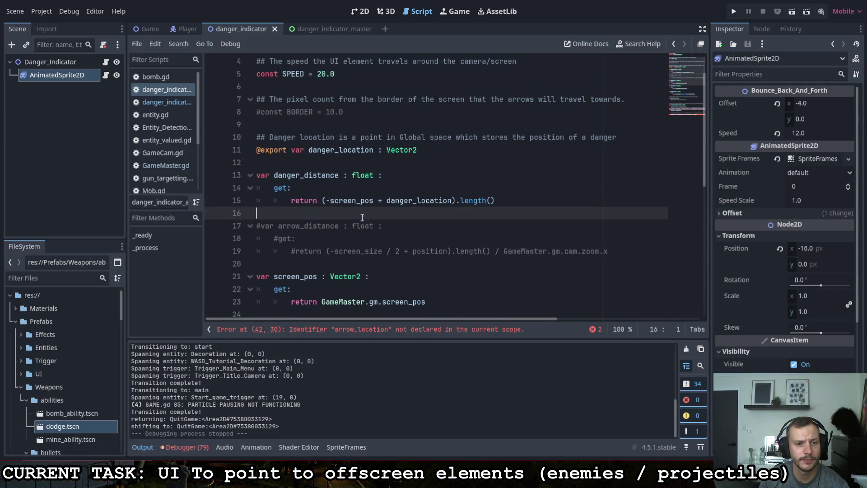
{"action": "key", "text": "Return"}
{"action": "key", "text": "Return"}
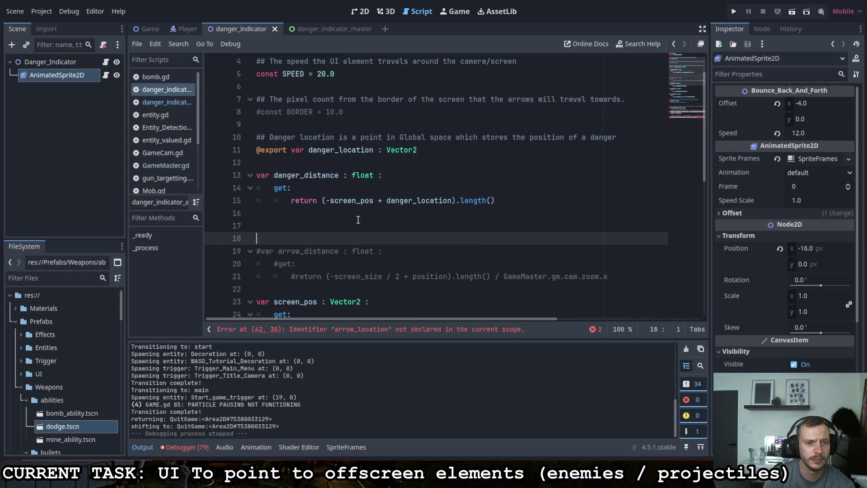
{"action": "key", "text": "Up"}
{"action": "key", "text": "BackSpace"}
{"action": "key", "text": "BackSpace"}
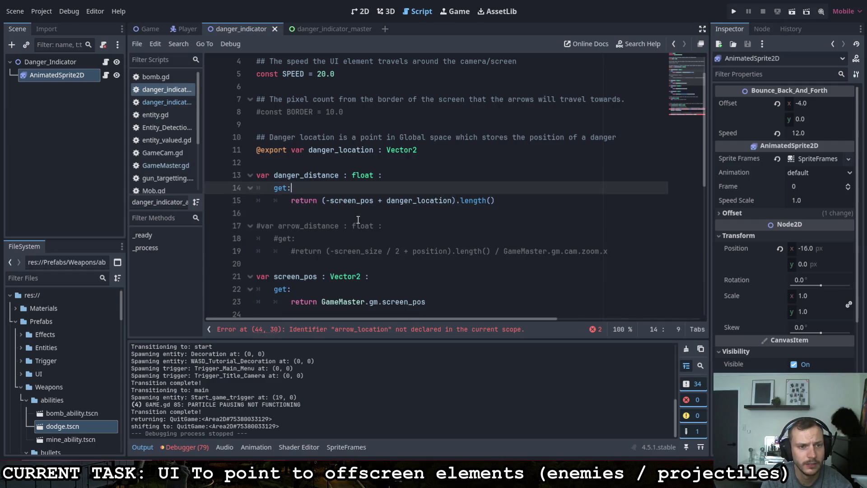
{"action": "key", "text": "Up"}
{"action": "key", "text": "Up"}
{"action": "key", "text": "Up"}
{"action": "key", "text": "Return"}
{"action": "key", "text": "Return"}
{"action": "key", "text": "Up"}
{"action": "type", "text": "var a"}
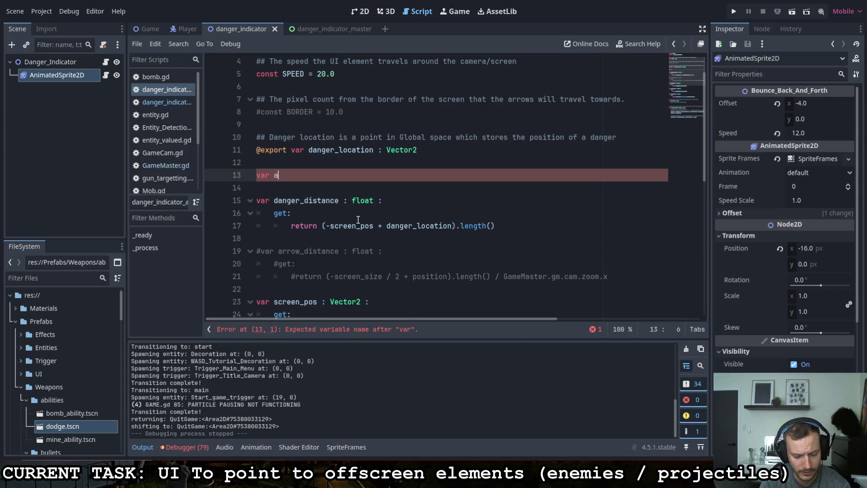
{"action": "type", "text": "rrow_location : Vector2:"}
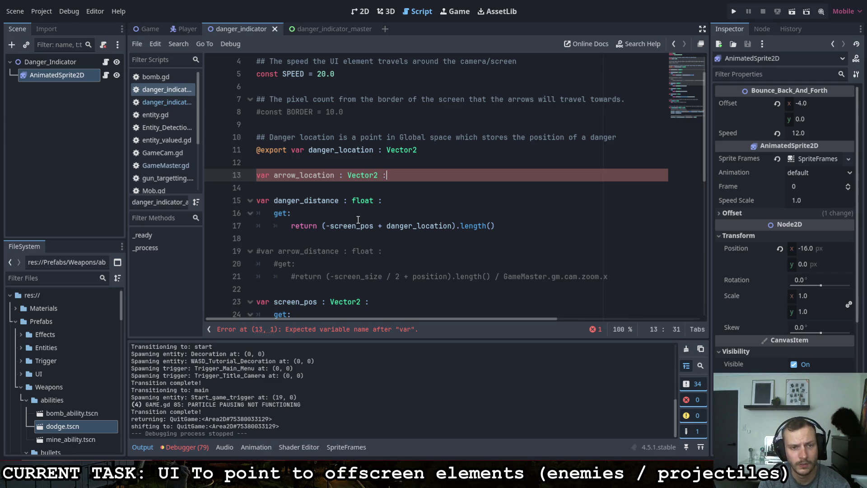
{"action": "key", "text": "Return"}
{"action": "type", "text": "get:"}
Step: Make the getter return the pasted screen-centre offset plus danger_location expression
{"action": "key", "text": "Return"}
{"action": "type", "text": "((-screen_pos + (screen_size/2)) + danger_location)"}
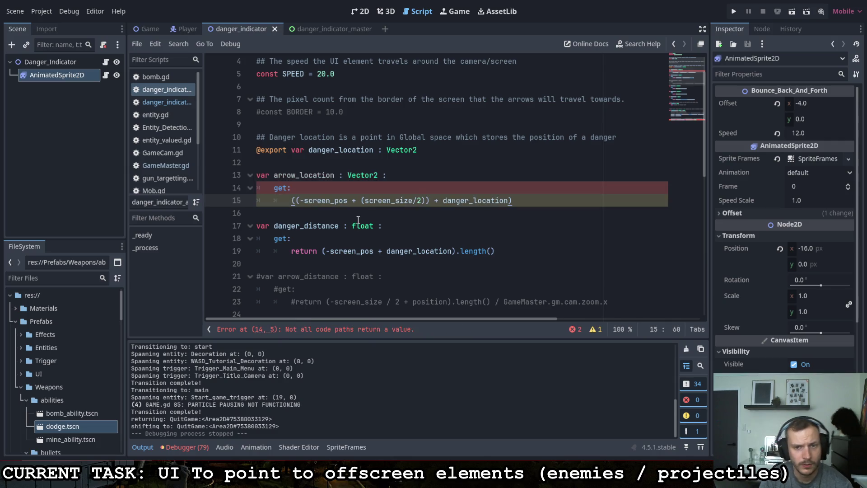
{"action": "left_click", "coordinate": [293, 202]}
{"action": "type", "text": "return"}
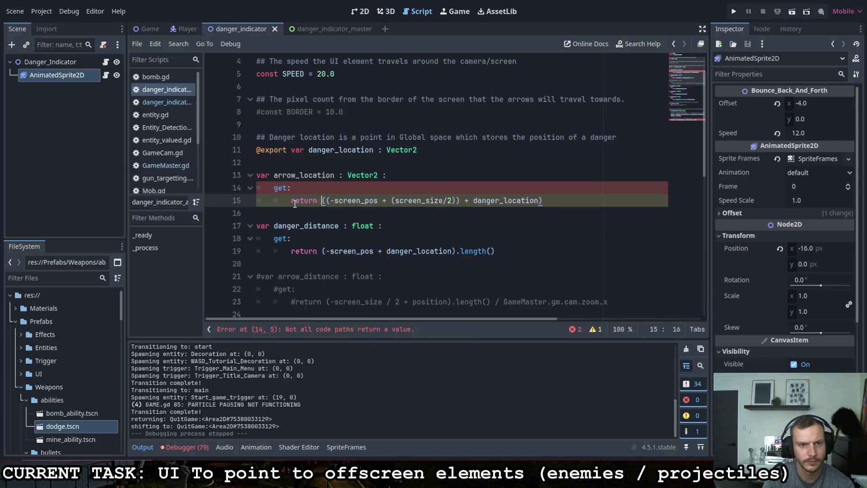
Step: Review the returned expression and the screen_size usage further down the script
{"action": "left_click_drag", "start_coordinate": [543, 200], "coordinate": [322, 201]}
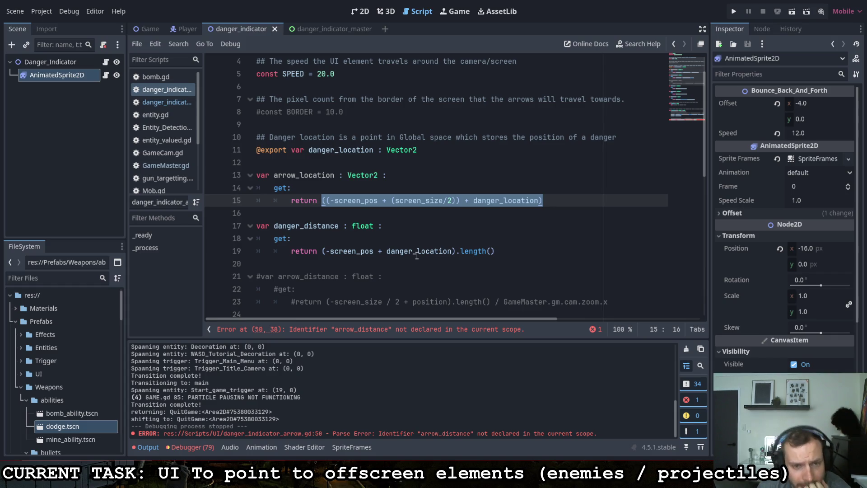
{"action": "scroll", "coordinate": [417, 255], "scroll_direction": "down", "scroll_amount": 2}
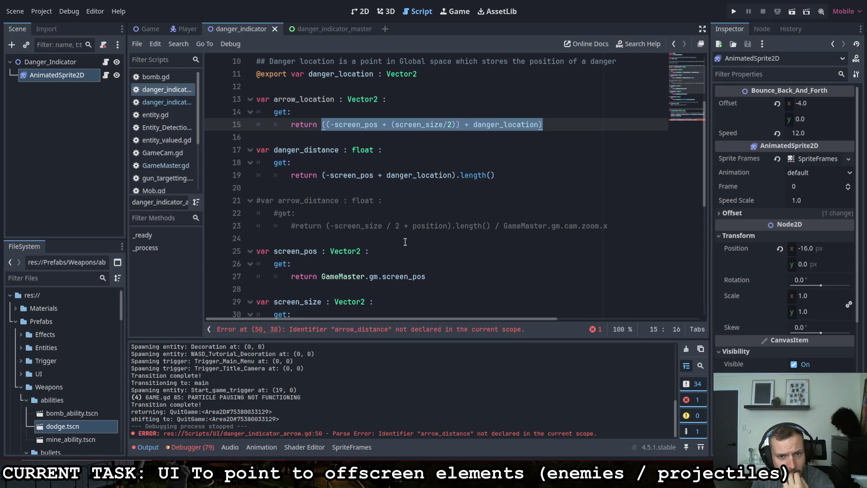
{"action": "scroll", "coordinate": [408, 239], "scroll_direction": "down", "scroll_amount": 5}
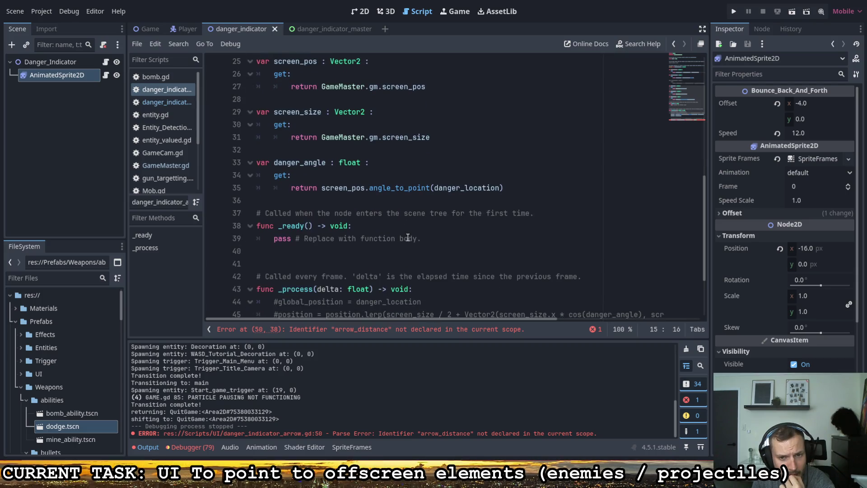
{"action": "scroll", "coordinate": [408, 237], "scroll_direction": "down", "scroll_amount": 3}
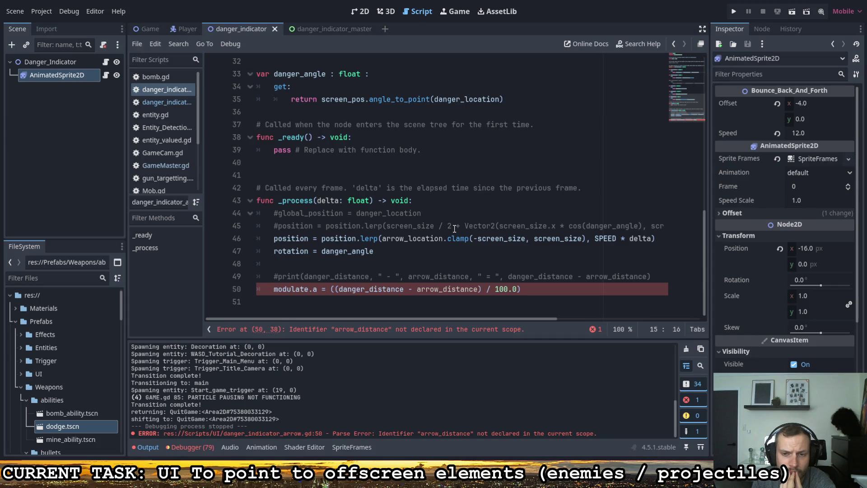
{"action": "double_click", "coordinate": [497, 238]}
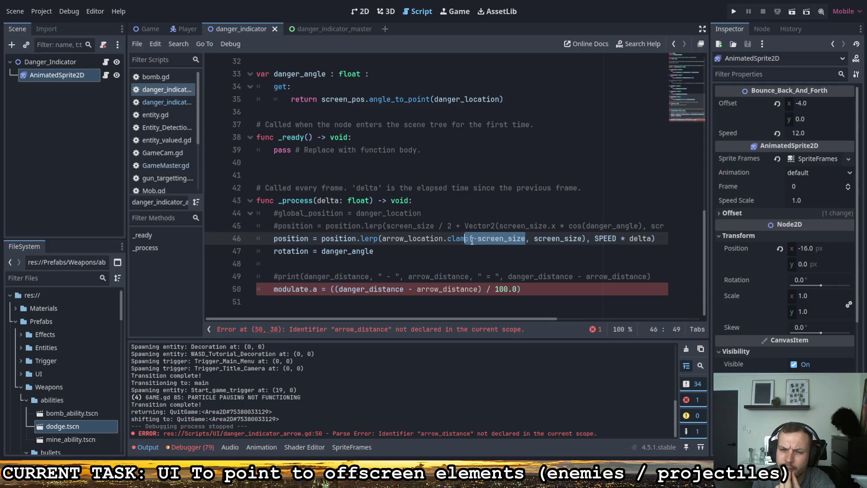
{"action": "left_click", "coordinate": [560, 226]}
Step: Try running the project, then start line 50's alpha with arrow_location.length()
{"action": "left_click", "coordinate": [734, 11]}
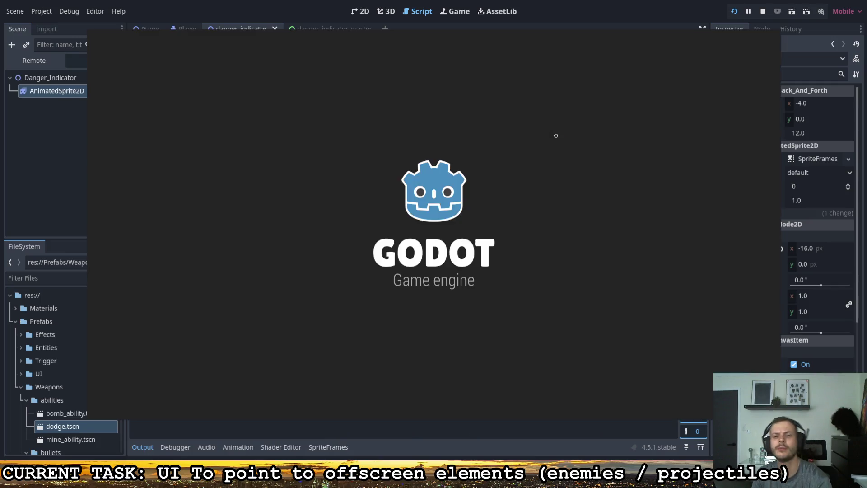
{"action": "left_click", "coordinate": [416, 277]}
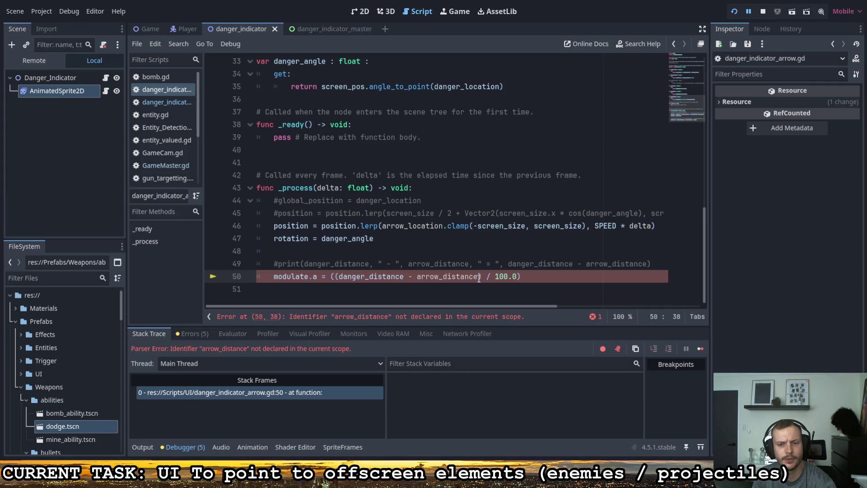
{"action": "left_click", "coordinate": [332, 277], "text": "shift"}
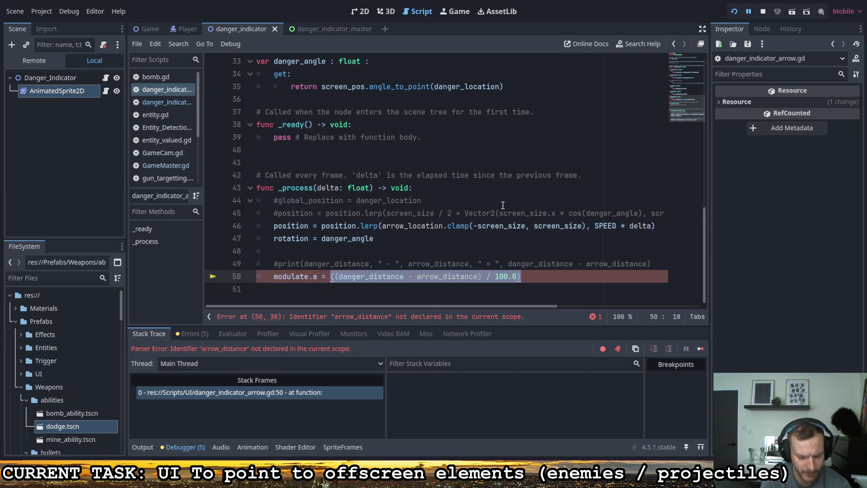
{"action": "type", "text": "arrow"}
{"action": "key", "text": "Return"}
{"action": "type", "text": ".len"}
{"action": "key", "text": "Return"}
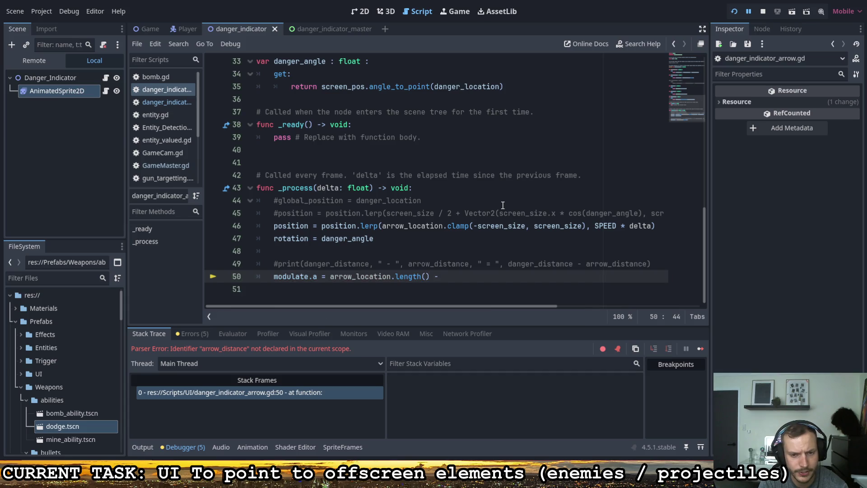
Step: Complete line 50 as arrow_location.length() - screen_size.length()
{"action": "key", "text": "BackSpace"}
{"action": "key", "text": "BackSpace"}
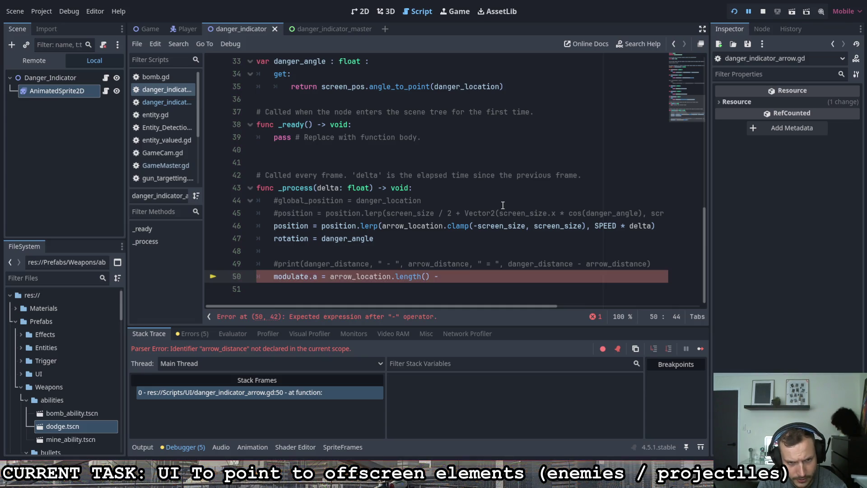
{"action": "type", "text": "screen"}
{"action": "key", "text": "Down"}
{"action": "key", "text": "Return"}
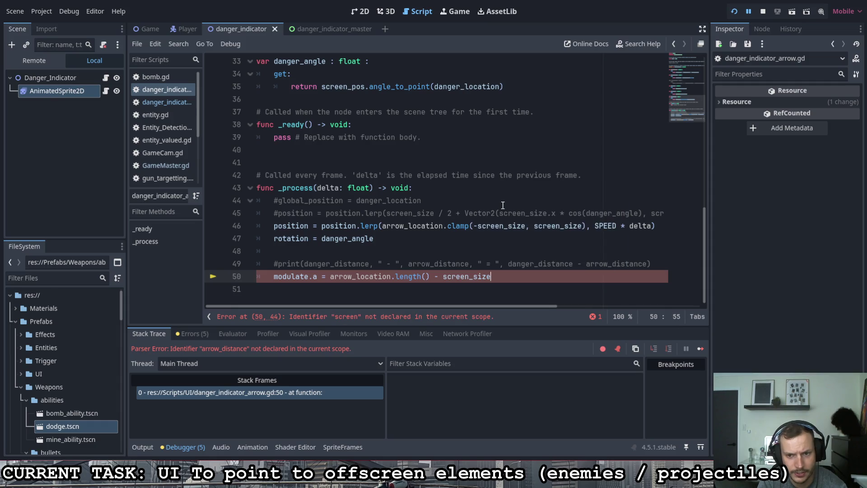
{"action": "type", "text": ".len"}
{"action": "key", "text": "Return"}
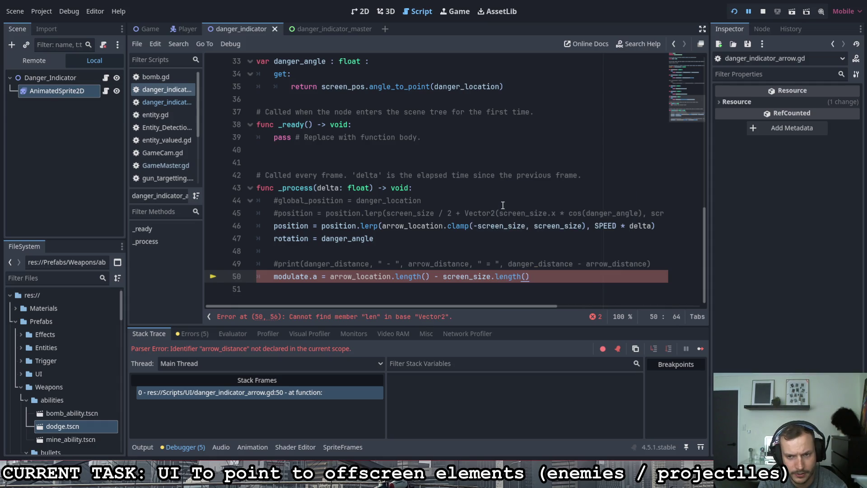
Step: Save, dismiss the save error, comment out the modulate.a line, and rerun with F5
{"action": "key", "text": "ctrl+s"}
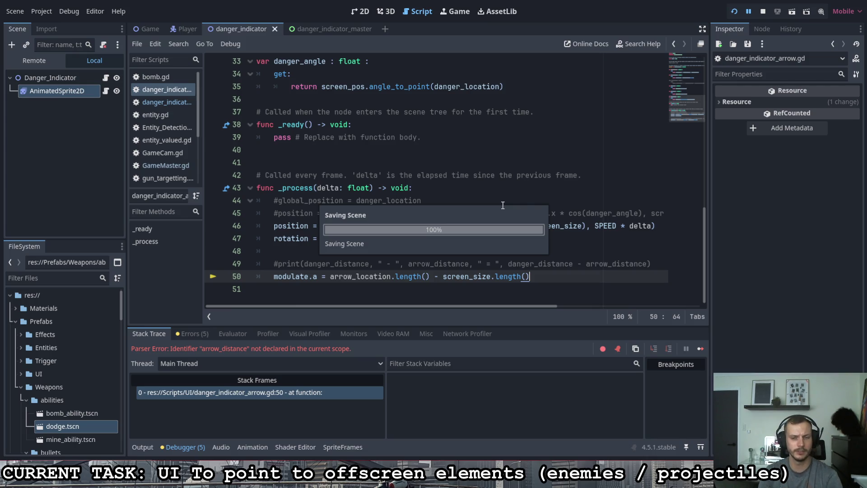
{"action": "left_click", "coordinate": [432, 344]}
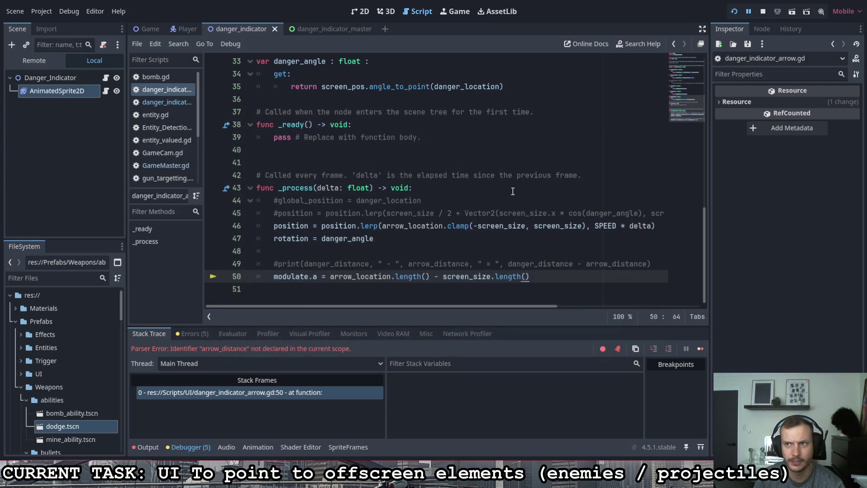
{"action": "left_click", "coordinate": [272, 282]}
{"action": "type", "text": "#"}
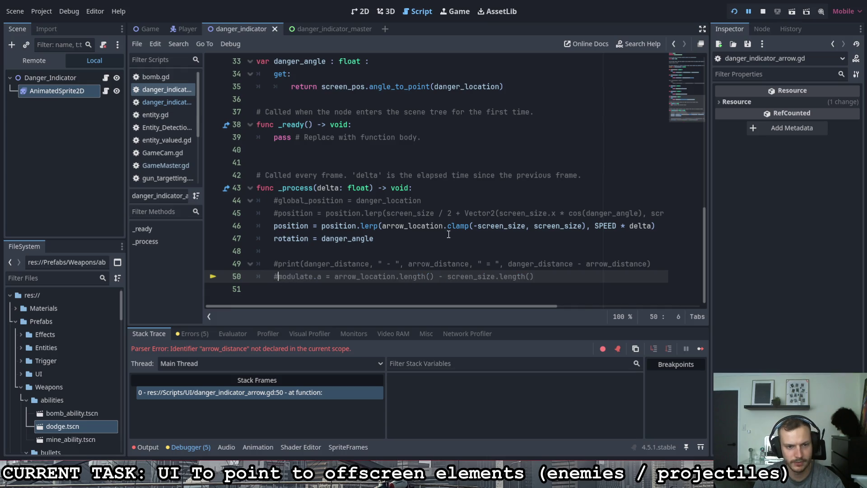
{"action": "key", "text": "F5"}
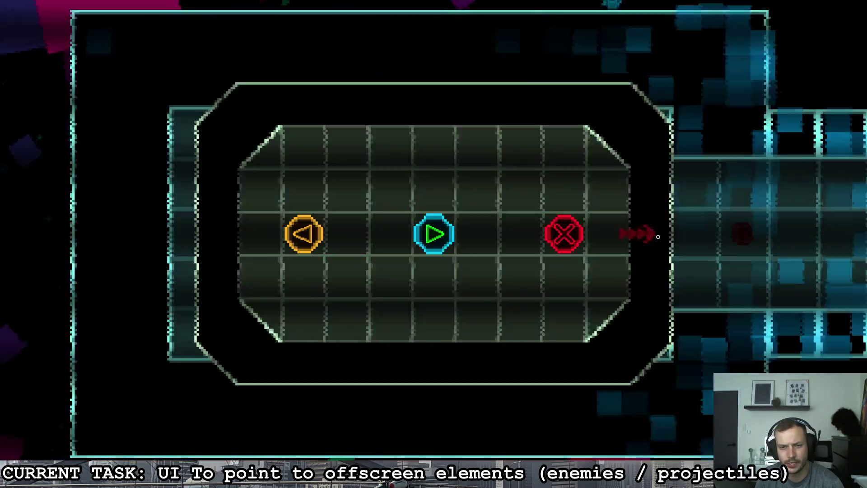
Step: Exit via the quit tile, relaunch to check the red arrow, then return to the Game scene
{"action": "key", "text": "d"}
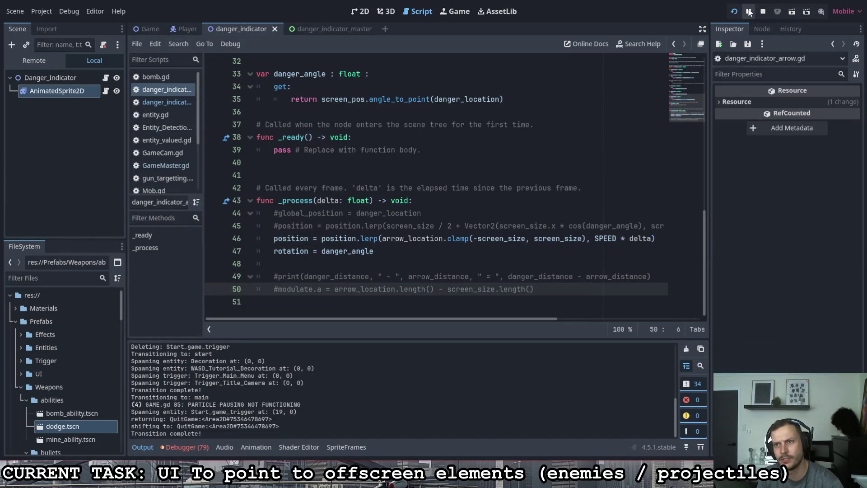
{"action": "left_click", "coordinate": [735, 12]}
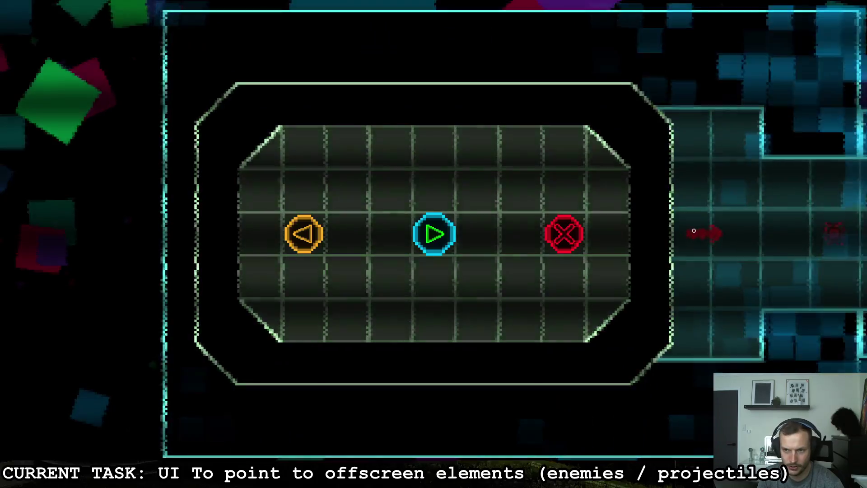
{"action": "key", "text": "alt+Tab"}
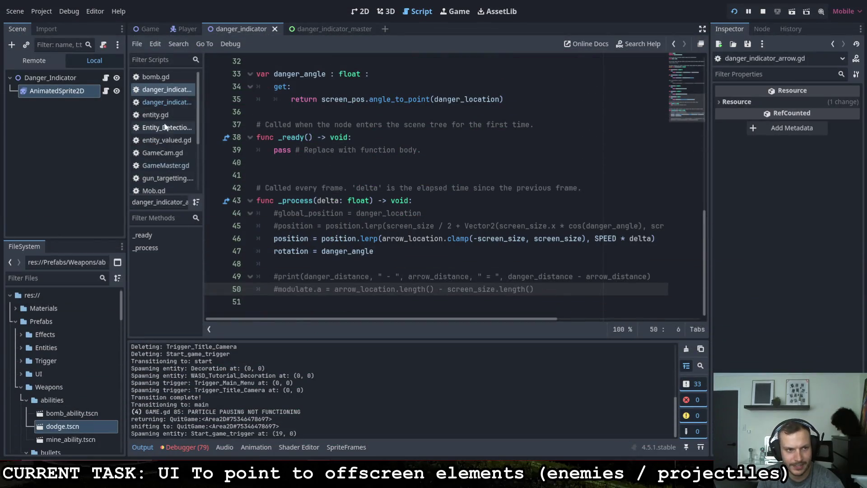
{"action": "left_click", "coordinate": [153, 30]}
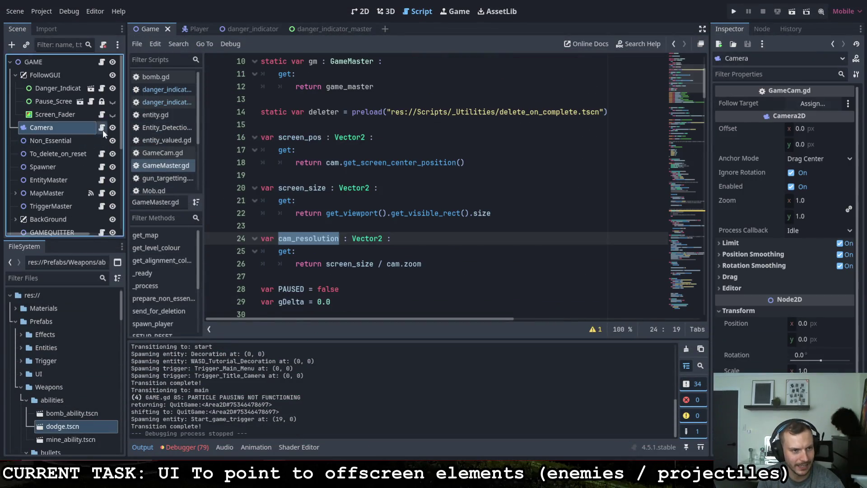
Step: Open the Camera's GameCam.gd script and highlight desired_zoom to see its uses
{"action": "left_click", "coordinate": [102, 127]}
{"action": "scroll", "coordinate": [456, 231], "scroll_direction": "down", "scroll_amount": 3}
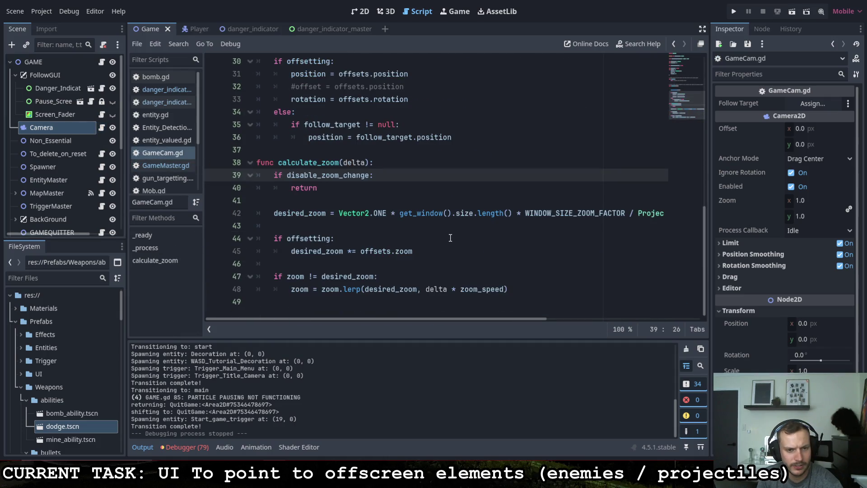
{"action": "scroll", "coordinate": [450, 238], "scroll_direction": "up", "scroll_amount": 9}
{"action": "scroll", "coordinate": [447, 237], "scroll_direction": "down", "scroll_amount": 9}
{"action": "double_click", "coordinate": [413, 289]}
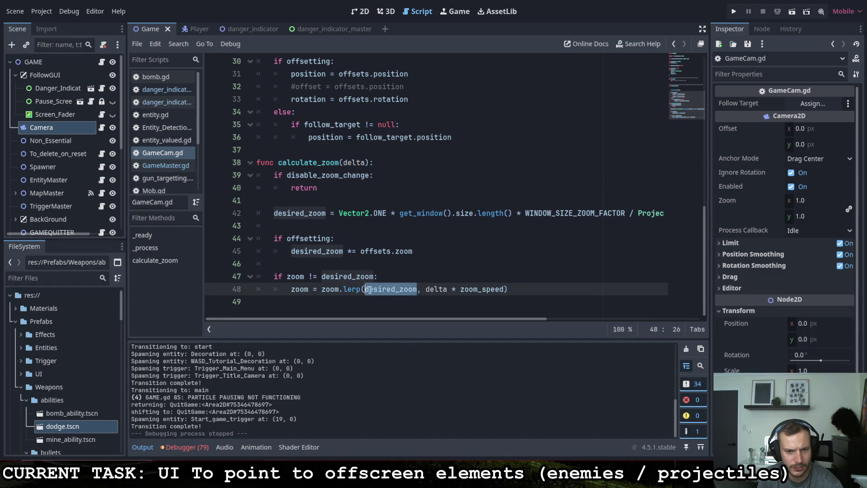
{"action": "mouse_move", "coordinate": [395, 318]}
{"action": "left_mouse_down"}
{"action": "mouse_move", "coordinate": [565, 319]}
{"action": "mouse_move", "coordinate": [377, 318]}
{"action": "left_mouse_up"}
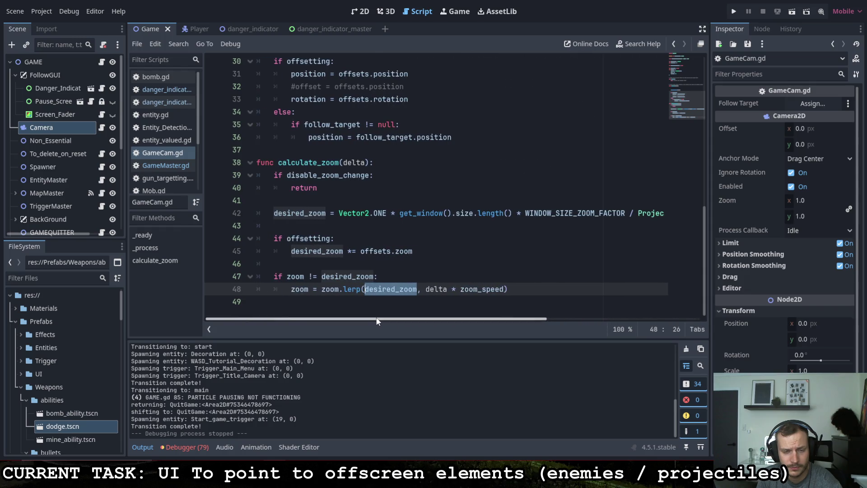
Step: Examine line 42's window-size length calculation in calculate_zoom, scrolling across the long line
{"action": "double_click", "coordinate": [426, 214]}
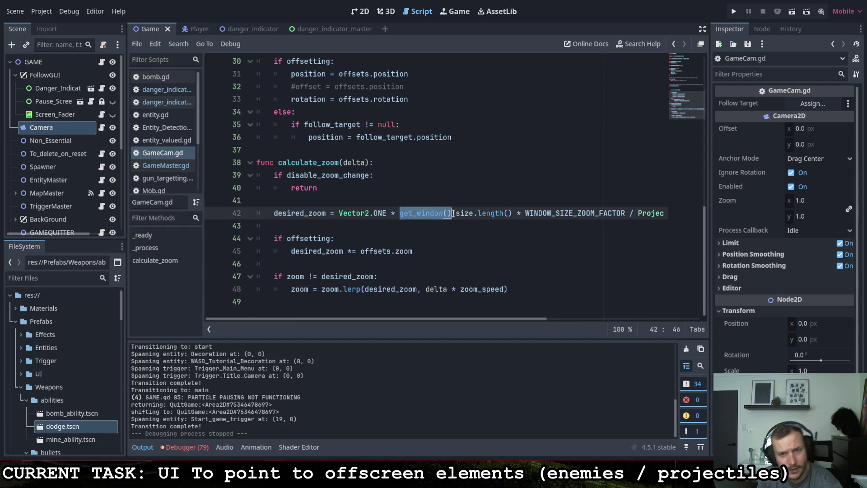
{"action": "left_click", "coordinate": [484, 214], "text": "shift"}
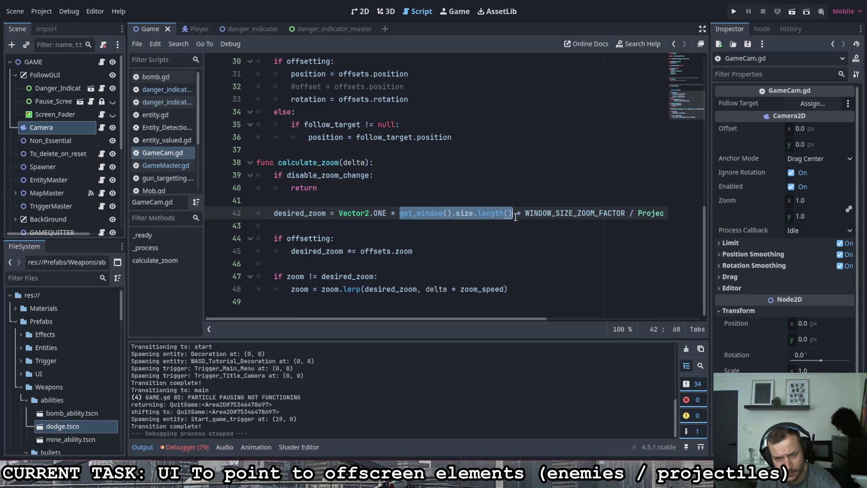
{"action": "scroll", "coordinate": [485, 315], "scroll_direction": "right", "scroll_amount": 5}
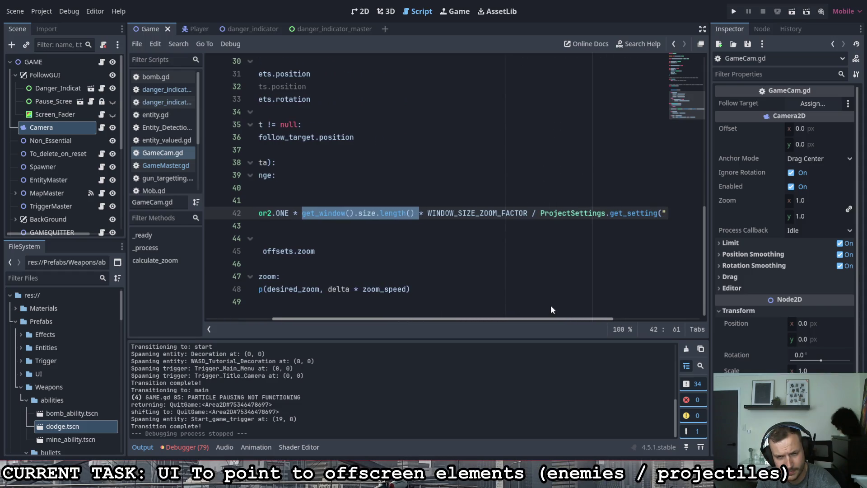
{"action": "scroll", "coordinate": [456, 304], "scroll_direction": "left", "scroll_amount": 5}
{"action": "scroll", "coordinate": [504, 303], "scroll_direction": "right", "scroll_amount": 8}
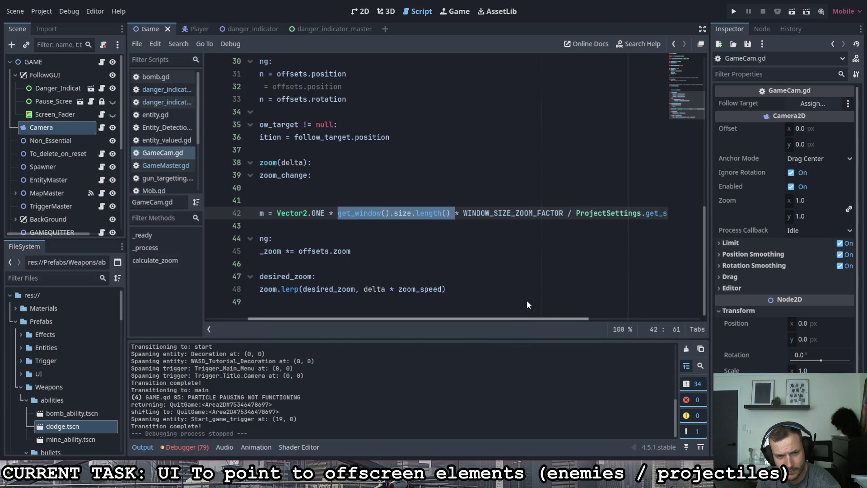
{"action": "scroll", "coordinate": [554, 300], "scroll_direction": "right", "scroll_amount": 10}
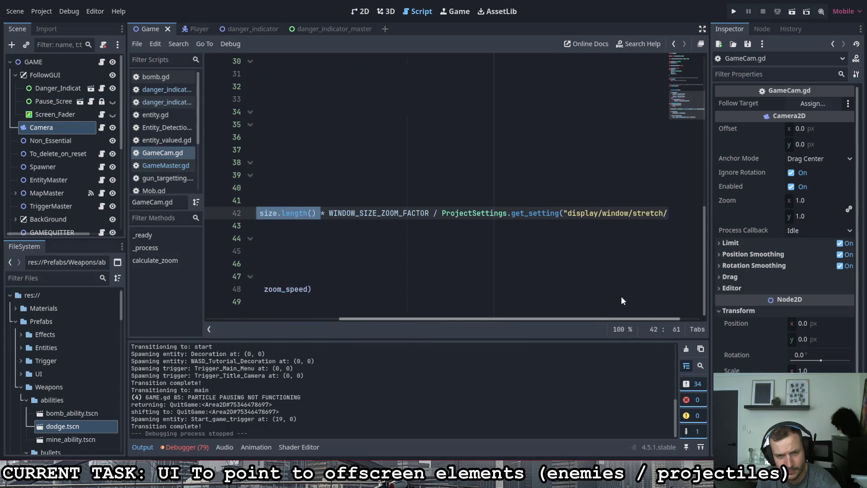
{"action": "scroll", "coordinate": [444, 294], "scroll_direction": "left", "scroll_amount": 15}
{"action": "scroll", "coordinate": [547, 299], "scroll_direction": "right", "scroll_amount": 8}
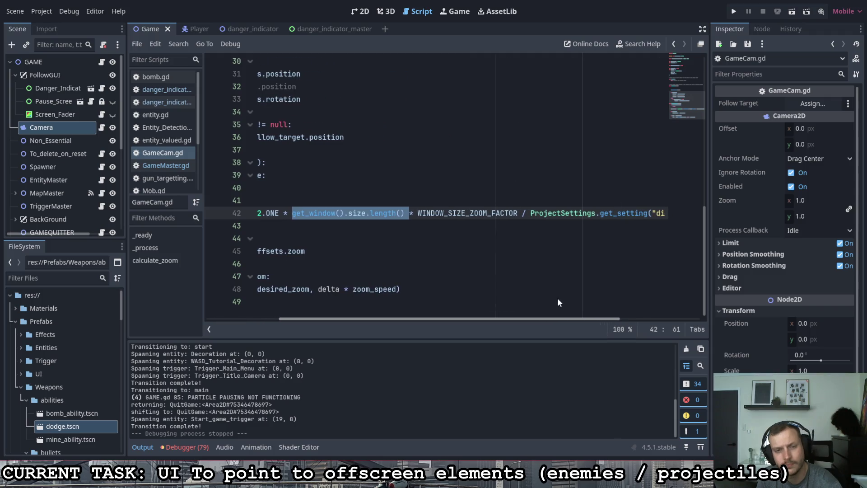
{"action": "scroll", "coordinate": [552, 294], "scroll_direction": "left", "scroll_amount": 2}
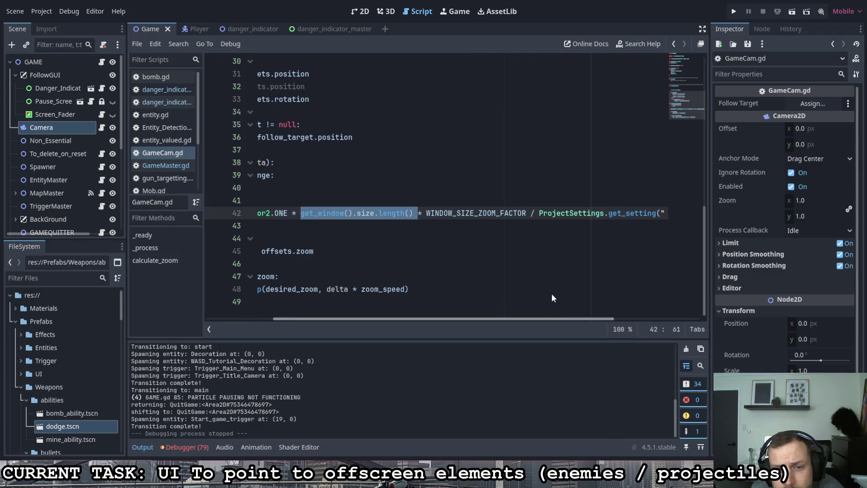
{"action": "scroll", "coordinate": [565, 291], "scroll_direction": "right", "scroll_amount": 5}
{"action": "scroll", "coordinate": [585, 285], "scroll_direction": "right", "scroll_amount": 7}
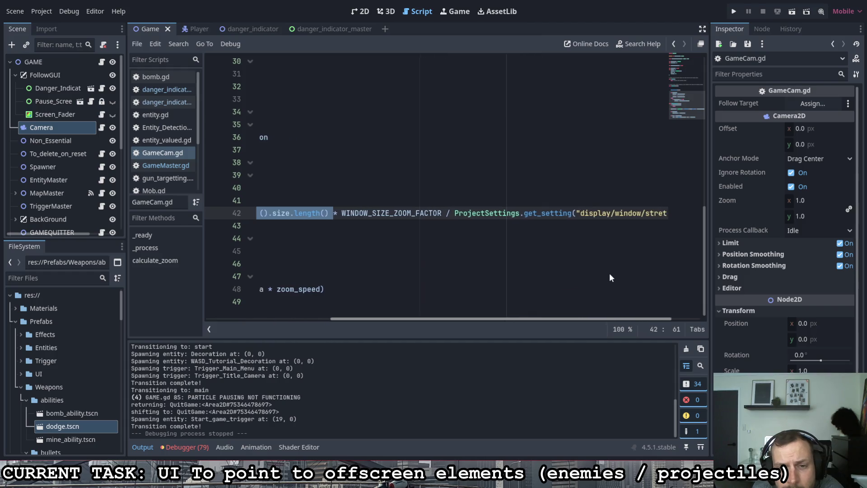
{"action": "scroll", "coordinate": [660, 277], "scroll_direction": "right", "scroll_amount": 1}
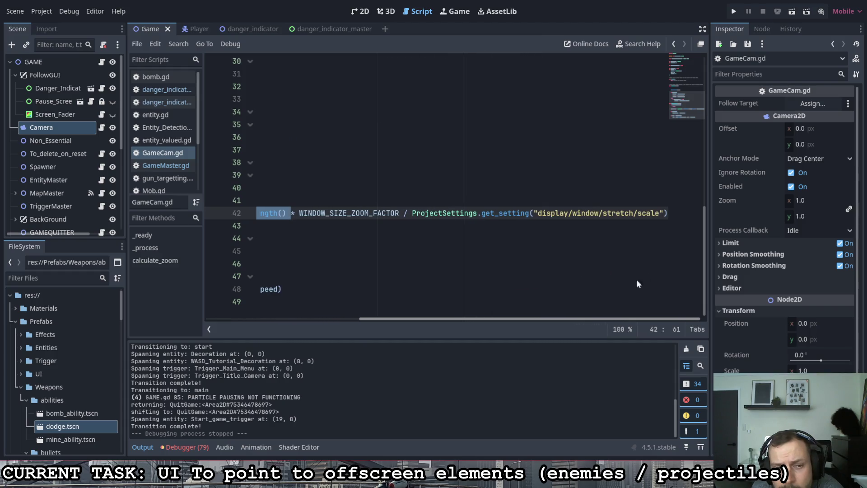
{"action": "scroll", "coordinate": [643, 278], "scroll_direction": "left", "scroll_amount": 15}
{"action": "scroll", "coordinate": [485, 269], "scroll_direction": "up", "scroll_amount": 6}
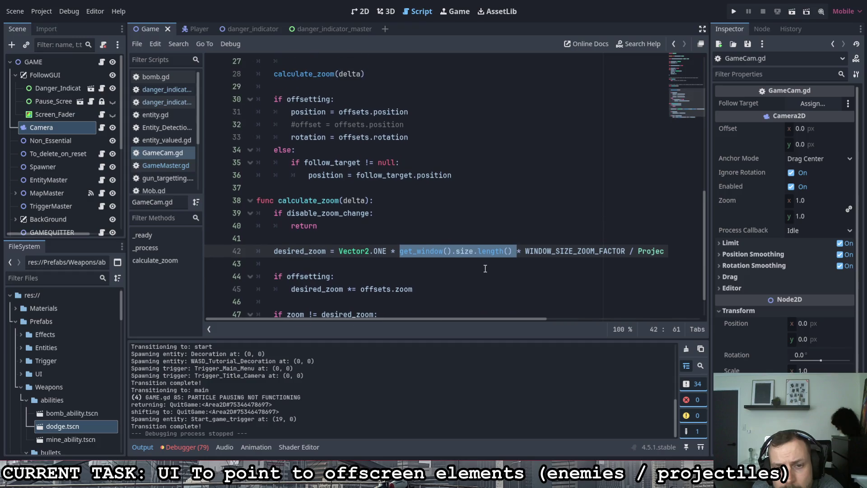
{"action": "scroll", "coordinate": [486, 264], "scroll_direction": "up", "scroll_amount": 4}
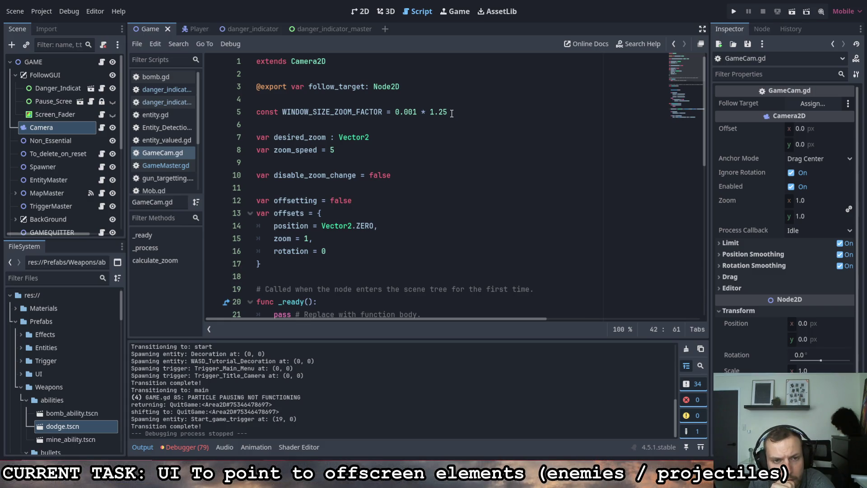
{"action": "scroll", "coordinate": [361, 204], "scroll_direction": "down", "scroll_amount": 2}
{"action": "scroll", "coordinate": [362, 205], "scroll_direction": "down", "scroll_amount": 9}
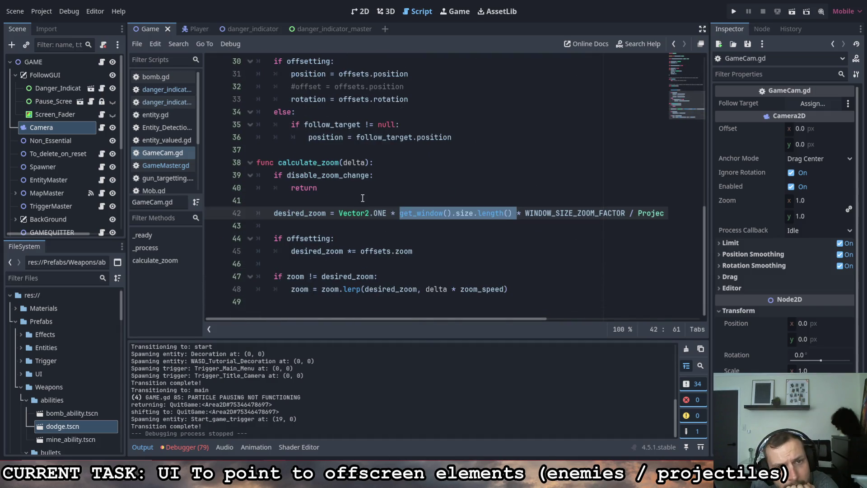
{"action": "scroll", "coordinate": [363, 198], "scroll_direction": "up", "scroll_amount": 1}
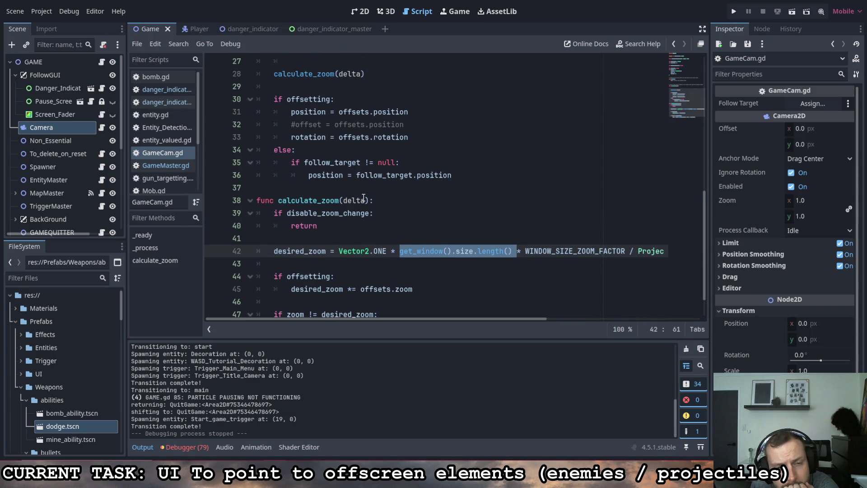
{"action": "scroll", "coordinate": [364, 197], "scroll_direction": "down", "scroll_amount": 1}
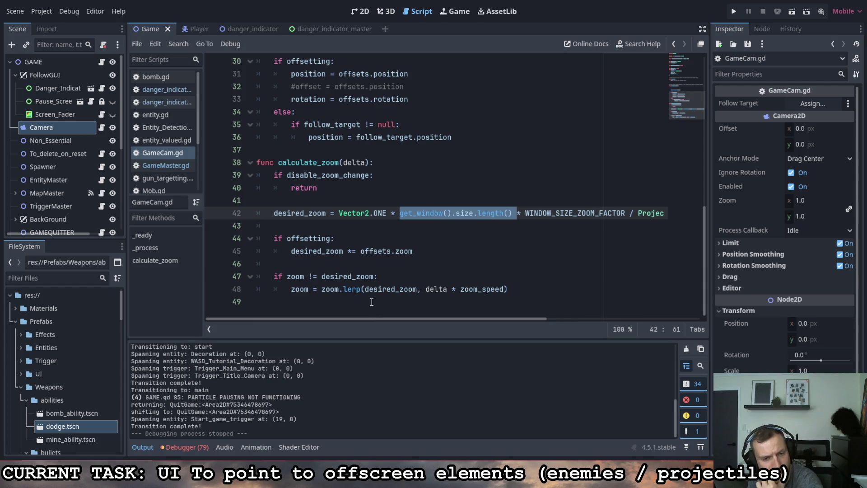
{"action": "left_click_drag", "start_coordinate": [310, 291], "coordinate": [288, 293]}
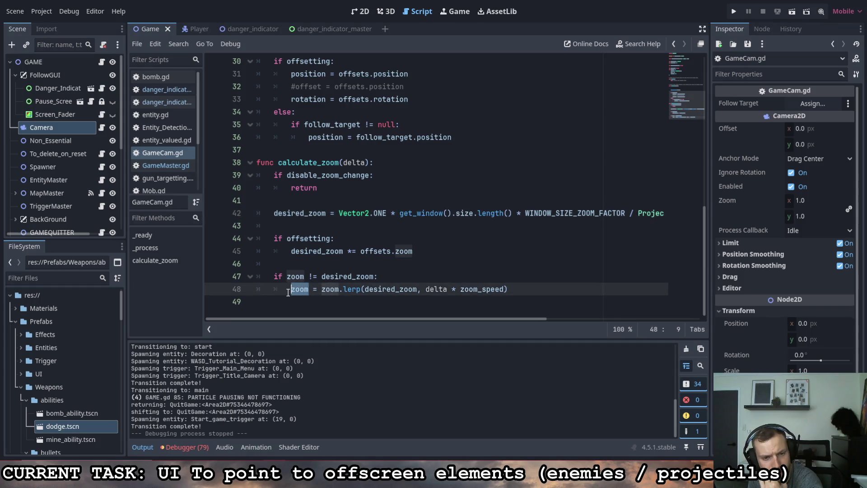
{"action": "mouse_move", "coordinate": [289, 292]}
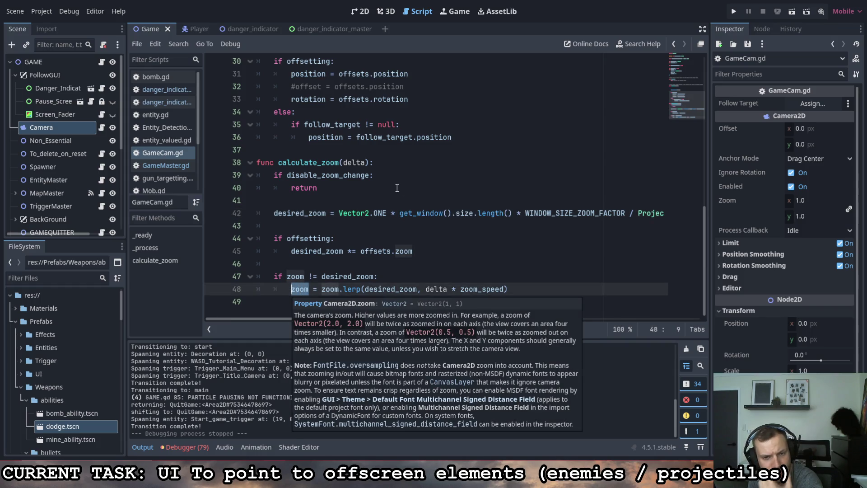
Step: Bring up the danger_indicator script and scroll to the arrow_location getter on line 15
{"action": "left_click", "coordinate": [313, 26]}
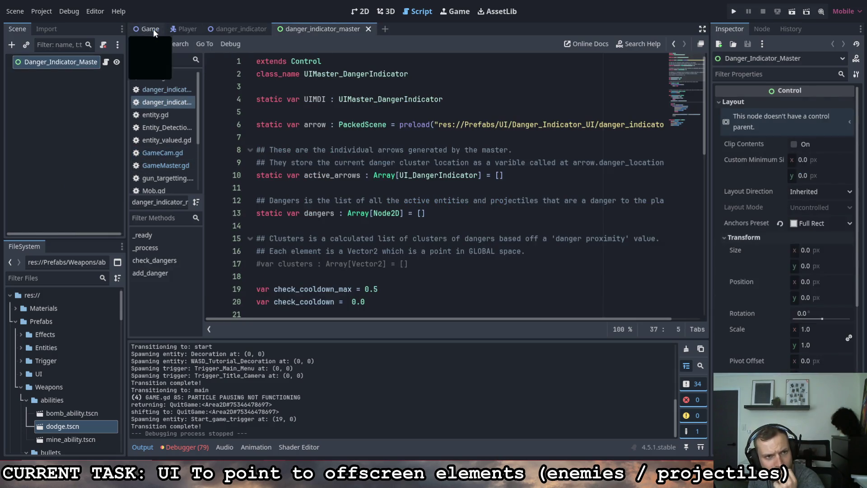
{"action": "left_click", "coordinate": [157, 29]}
{"action": "left_click", "coordinate": [249, 30]}
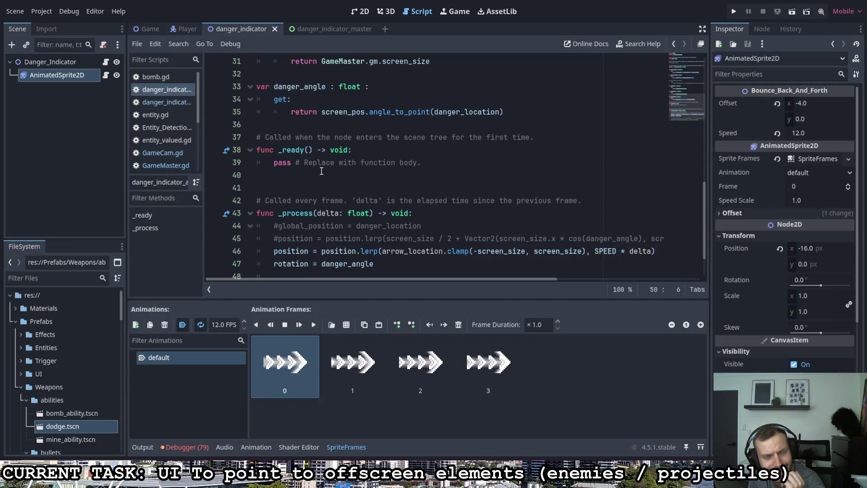
{"action": "scroll", "coordinate": [396, 275], "scroll_direction": "down", "scroll_amount": 2}
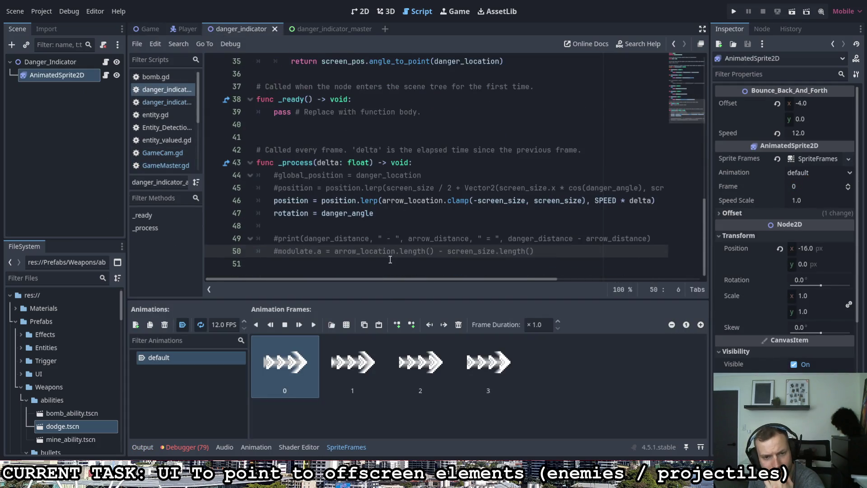
{"action": "scroll", "coordinate": [398, 278], "scroll_direction": "right", "scroll_amount": 1}
{"action": "left_click_drag", "start_coordinate": [417, 276], "coordinate": [403, 272]}
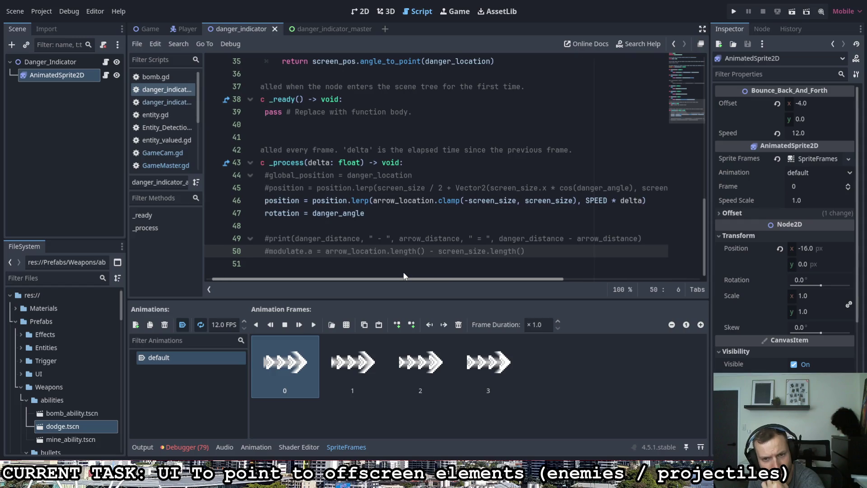
{"action": "scroll", "coordinate": [413, 245], "scroll_direction": "up", "scroll_amount": 6}
{"action": "scroll", "coordinate": [413, 245], "scroll_direction": "up", "scroll_amount": 4}
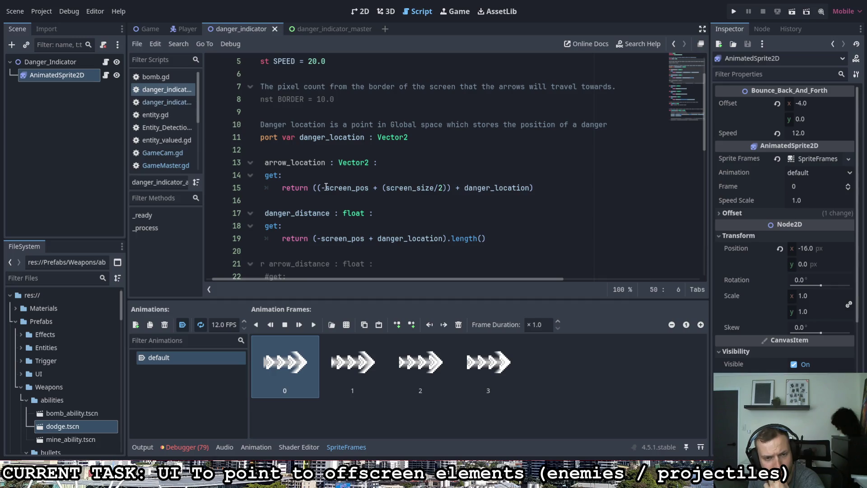
Step: Put a minus before screen_pos in the arrow_location getter to negate it
{"action": "left_click", "coordinate": [324, 187]}
{"action": "type", "text": "-"}
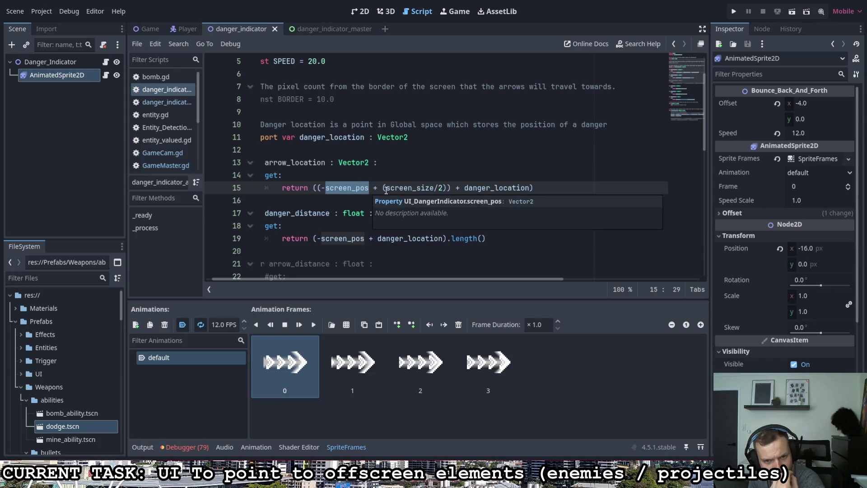
{"action": "left_click_drag", "start_coordinate": [386, 188], "coordinate": [395, 188]}
{"action": "scroll", "coordinate": [434, 194], "scroll_direction": "down", "scroll_amount": 4}
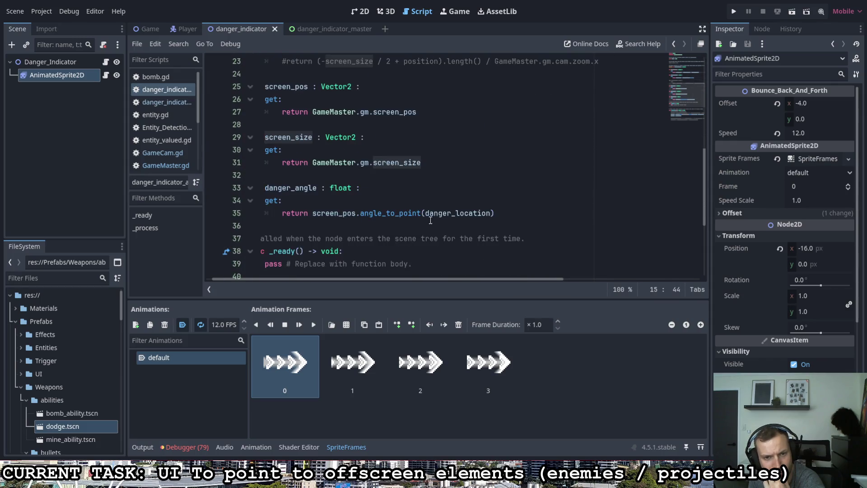
{"action": "scroll", "coordinate": [424, 205], "scroll_direction": "up", "scroll_amount": 4}
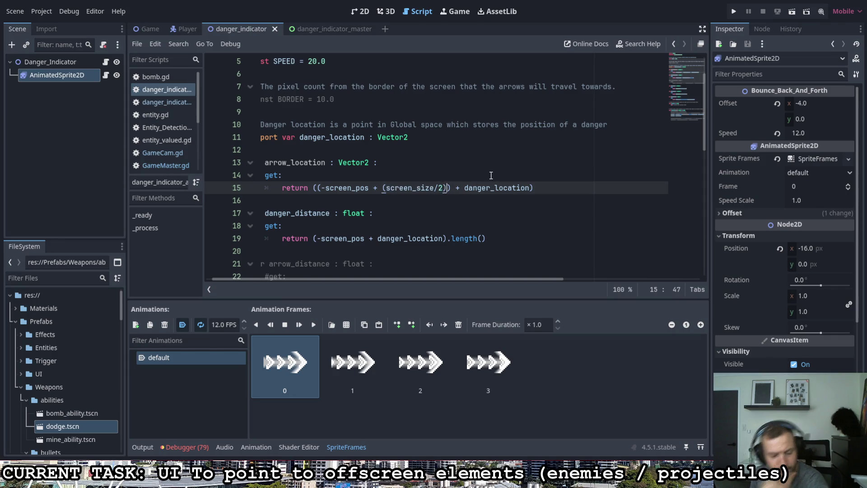
Step: Multiply screen_size/2 by GameMaster.gm.cam.zoom on line 15, save, and run the project
{"action": "type", "text": "*"}
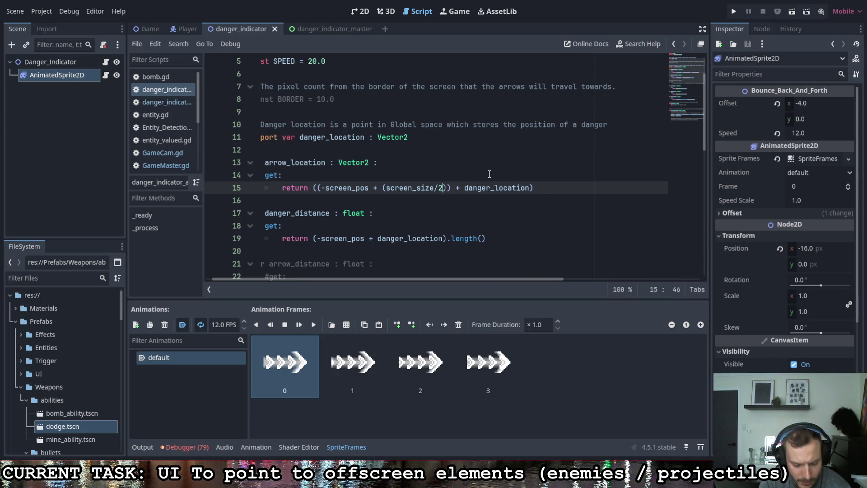
{"action": "type", "text": "m"}
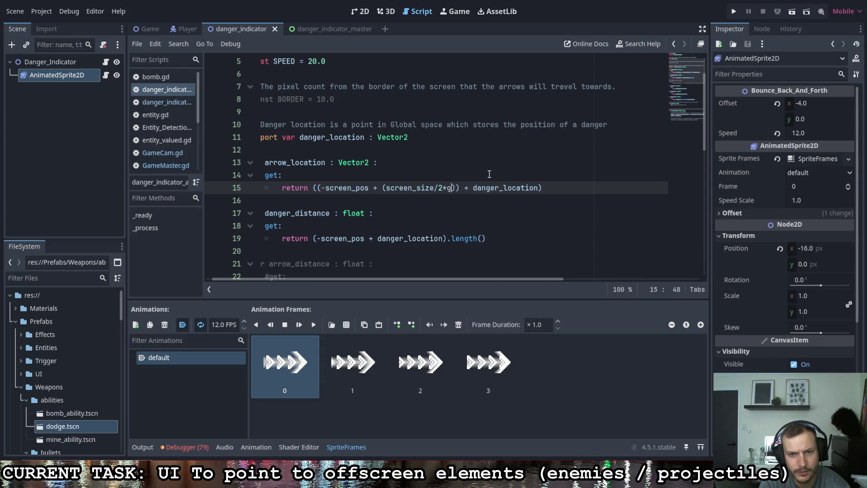
{"action": "key", "text": "BackSpace"}
{"action": "key", "text": "BackSpace"}
{"action": "key", "text": "BackSpace"}
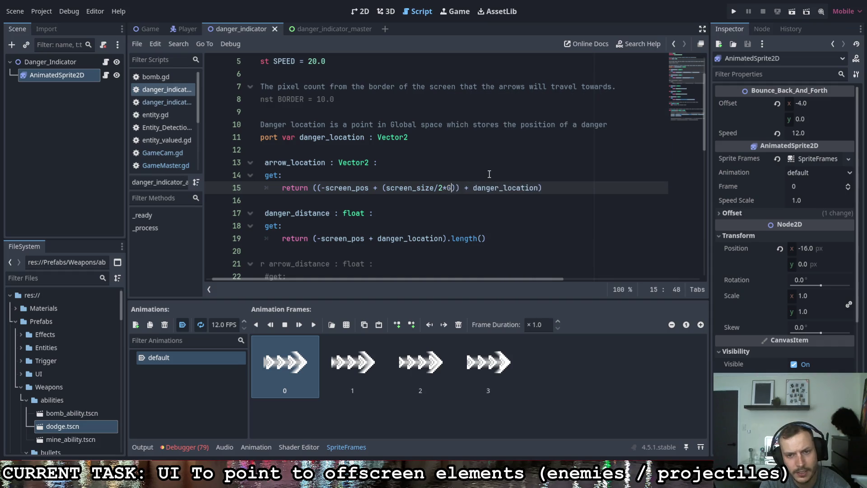
{"action": "type", "text": "gm.cam"}
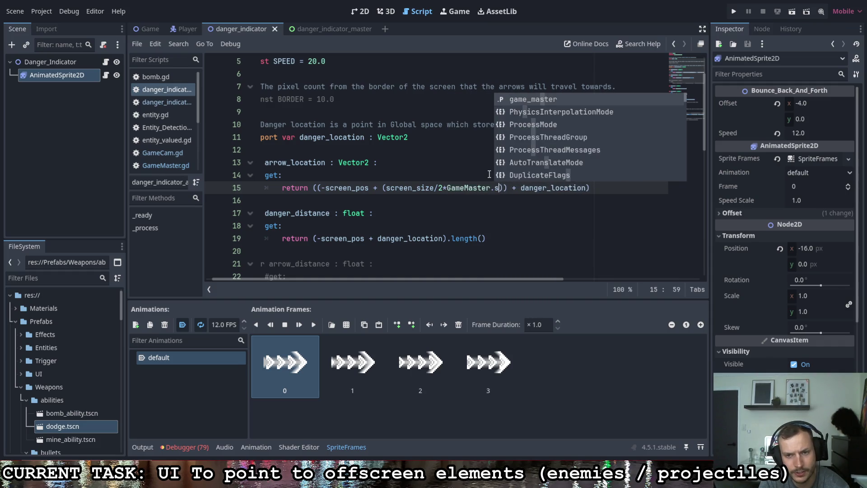
{"action": "type", "text": ".zoom"}
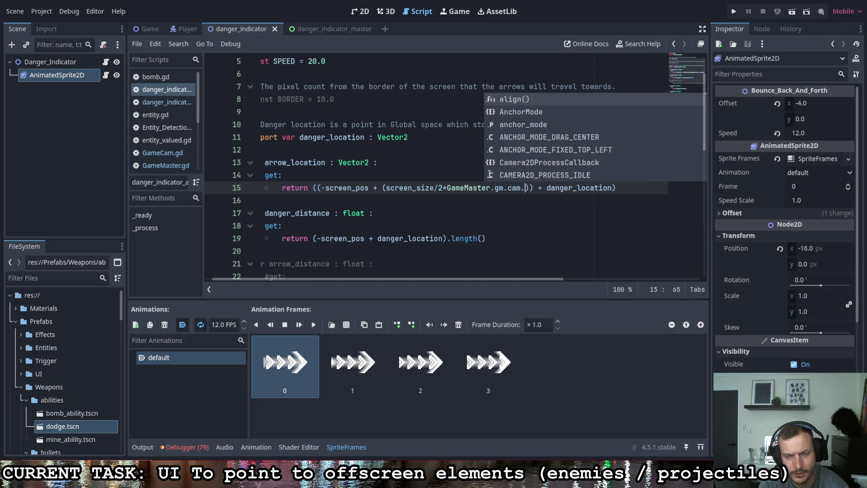
{"action": "key", "text": "ctrl+s"}
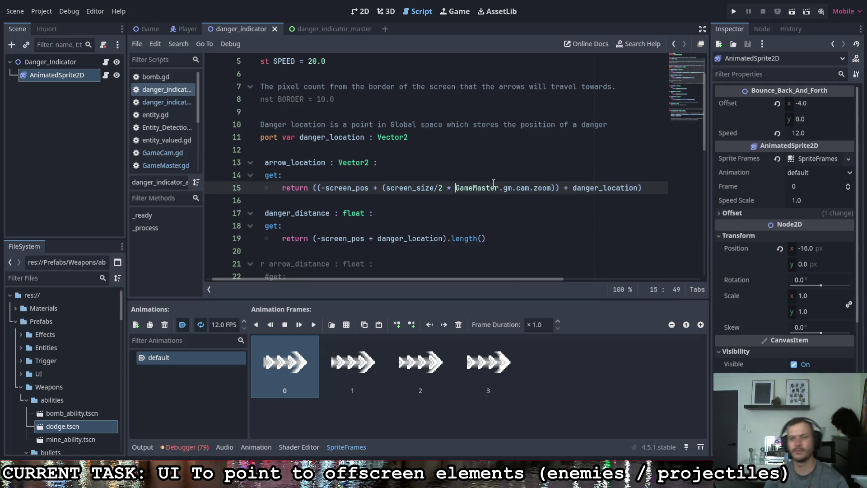
{"action": "left_click", "coordinate": [735, 12]}
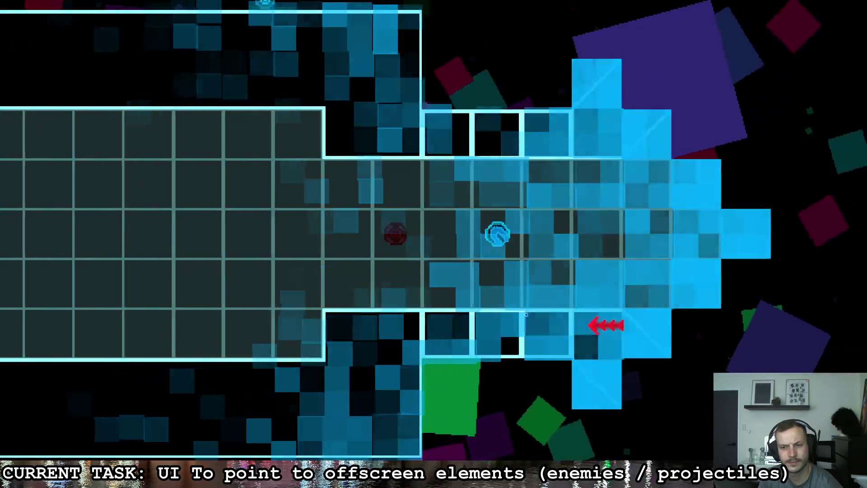
Step: Playtest by moving the player left, right and down to check the offscreen arrows
{"action": "key", "text": "a"}
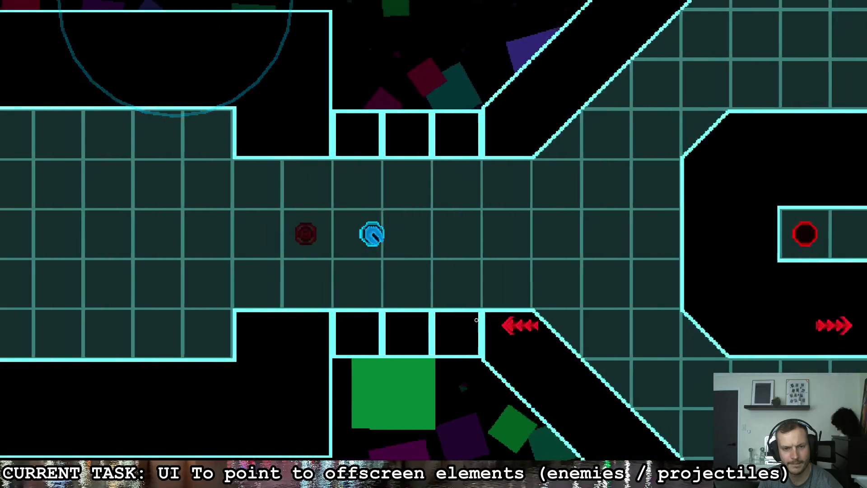
{"action": "key", "text": "d"}
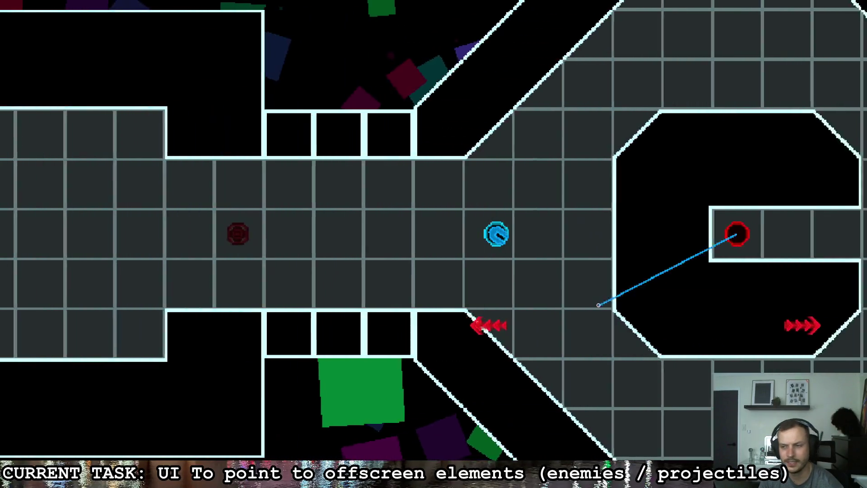
{"action": "key", "text": "s"}
{"action": "key", "text": "d"}
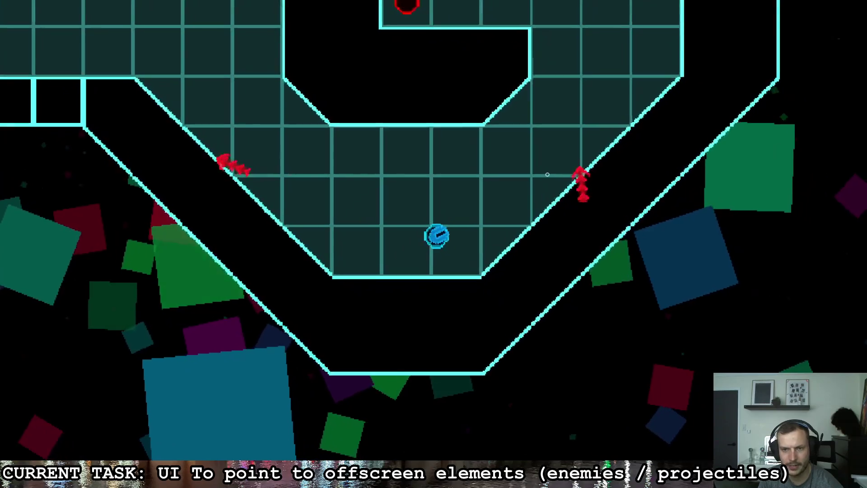
{"action": "key", "text": "w"}
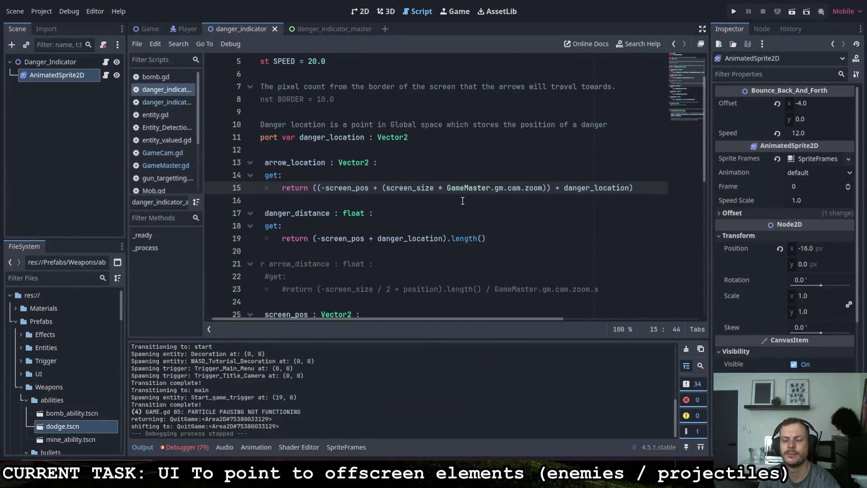
Step: Relaunch with the full, unhalved screen_size and circle the player around the red enemy
{"action": "left_click", "coordinate": [733, 11]}
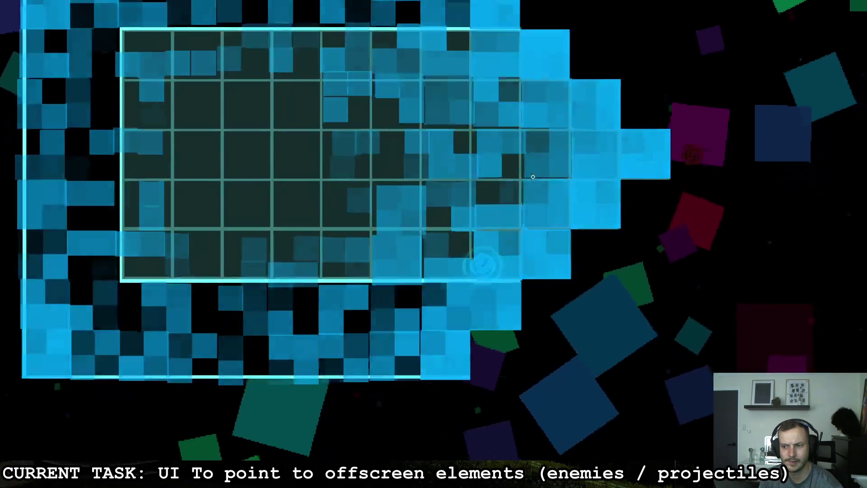
{"action": "key", "text": "s"}
{"action": "key", "text": "d"}
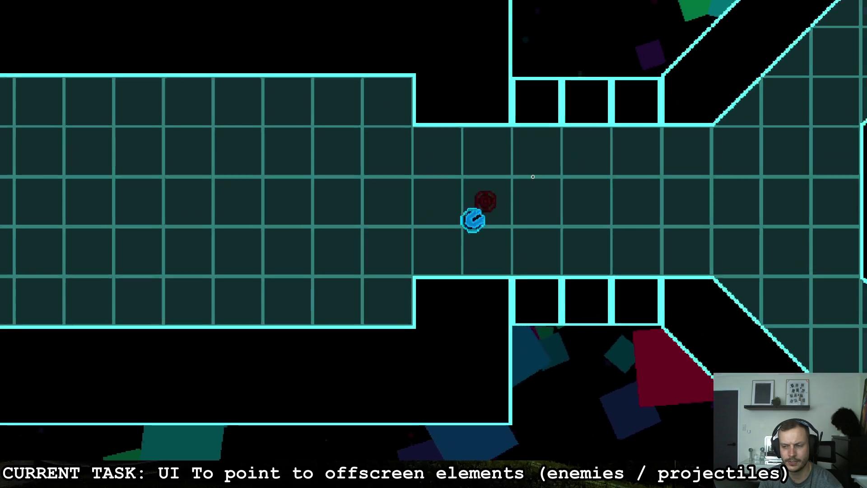
{"action": "key", "text": "d"}
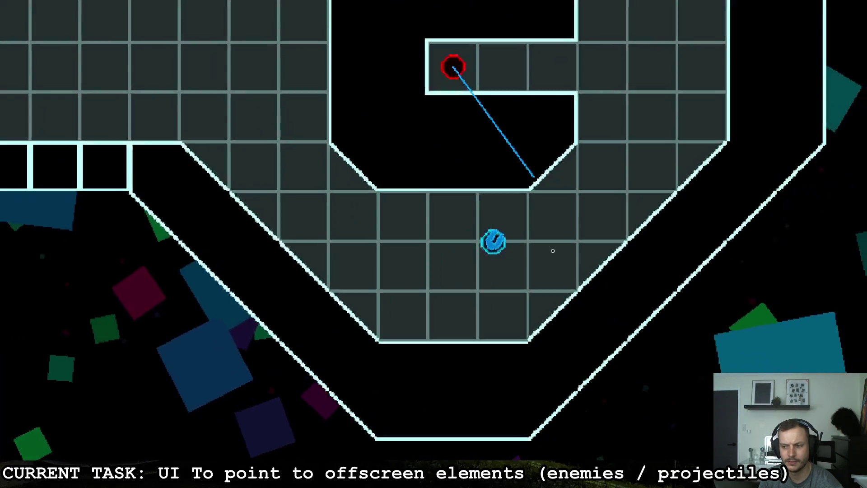
{"action": "key", "text": "w"}
{"action": "key", "text": "a"}
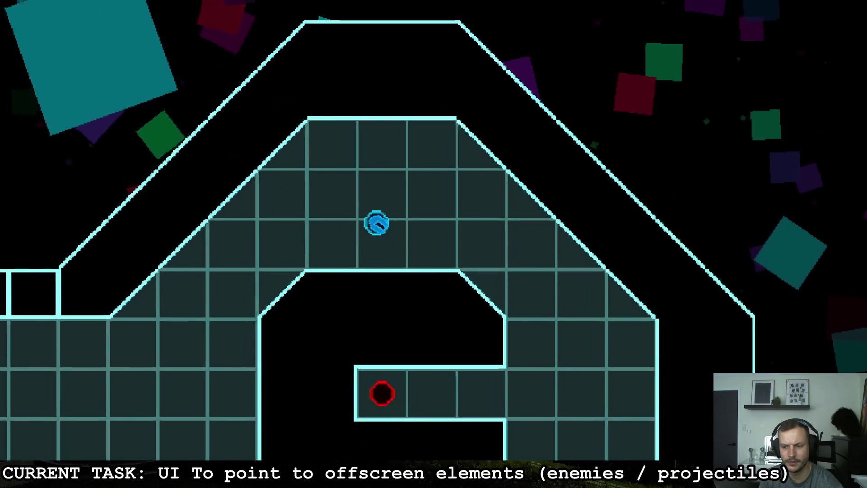
{"action": "key", "text": "a"}
{"action": "key", "text": "s"}
{"action": "key", "text": "d"}
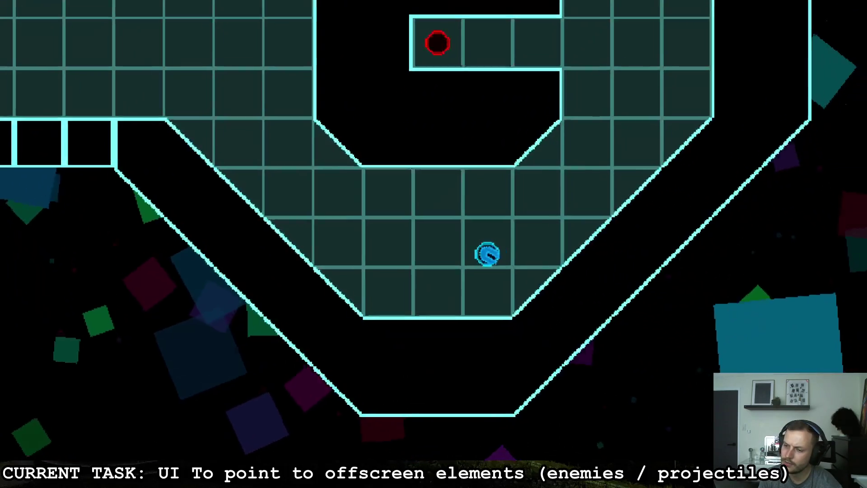
{"action": "key", "text": "d"}
{"action": "key", "text": "w"}
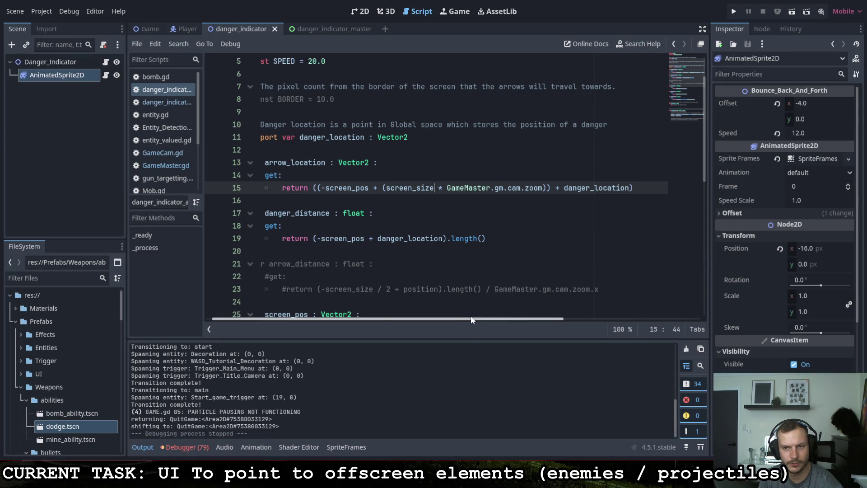
Step: Divide by the camera zoom instead of multiplying on line 15, then playtest
{"action": "left_click", "coordinate": [440, 188]}
{"action": "key", "text": "F5"}
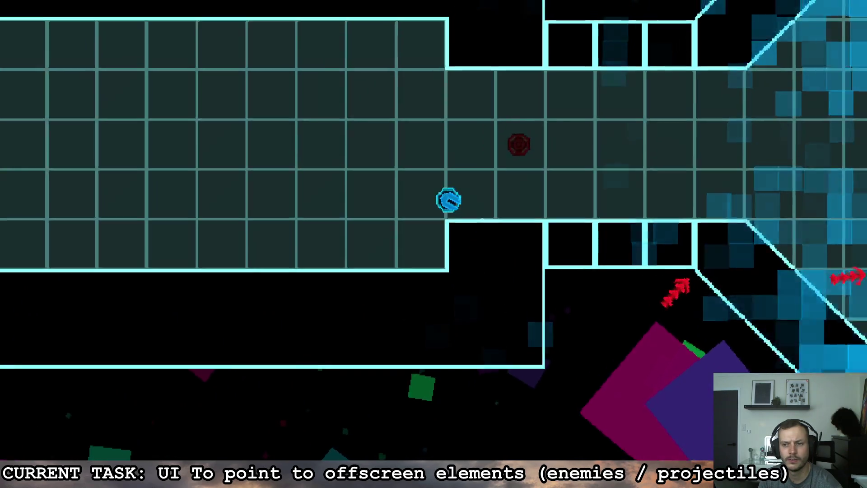
{"action": "key", "text": "d"}
{"action": "key", "text": "s"}
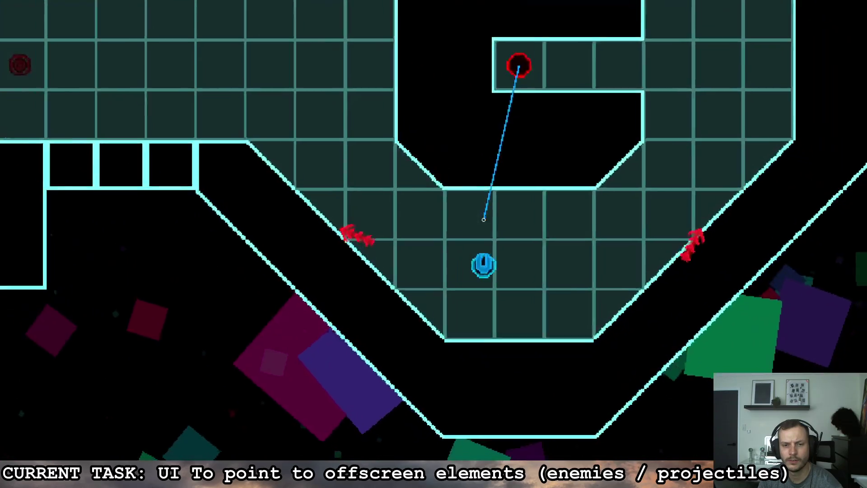
{"action": "key", "text": "w"}
{"action": "key", "text": "s"}
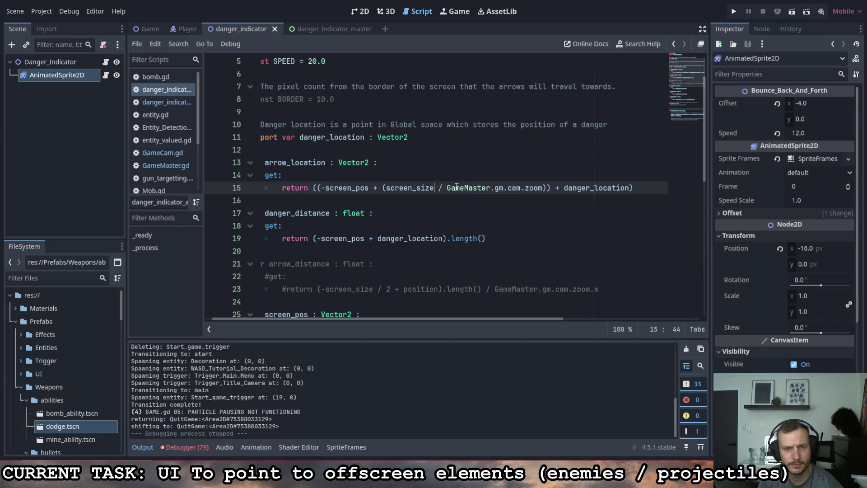
Step: Restore /2 after screen_size, relaunch the game, then close it
{"action": "type", "text": "/2"}
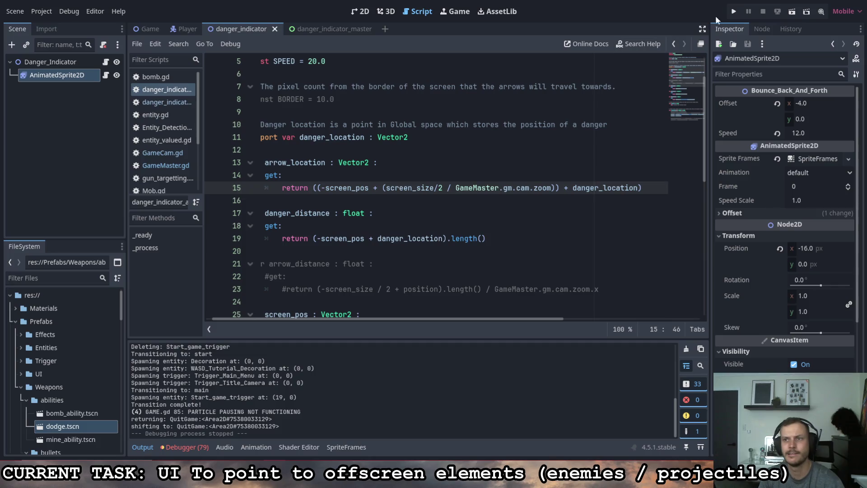
{"action": "left_click", "coordinate": [733, 11]}
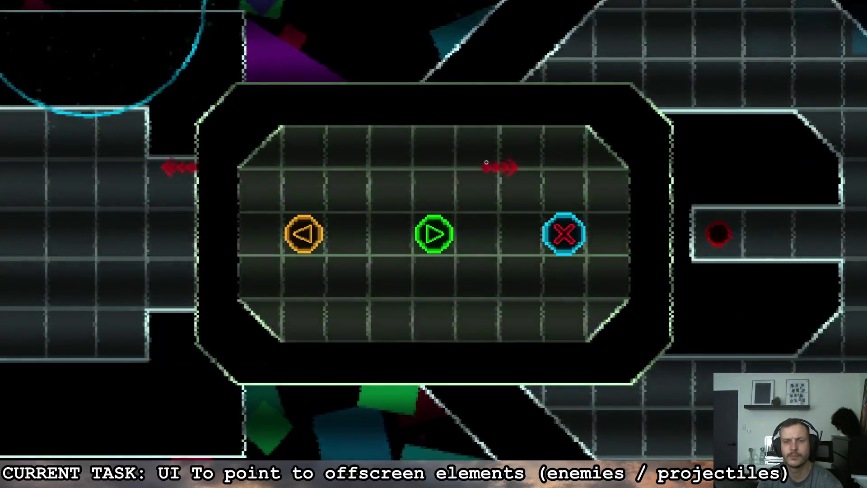
{"action": "left_click", "coordinate": [564, 233]}
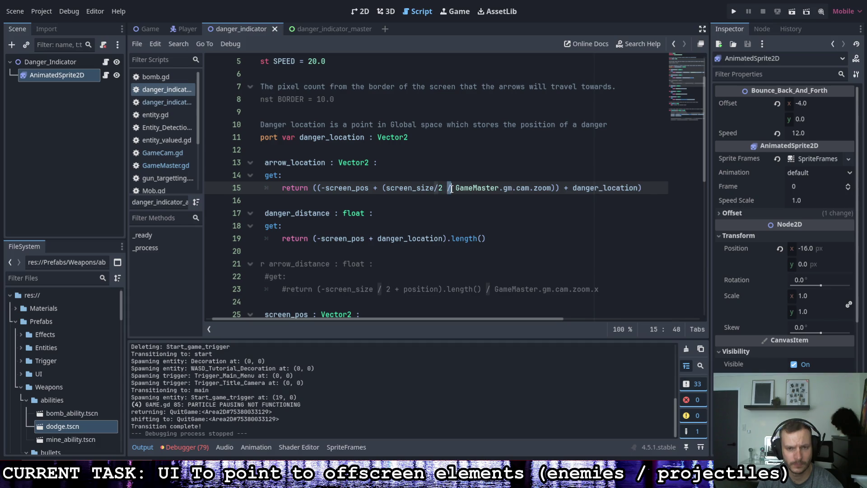
{"action": "left_click", "coordinate": [473, 188]}
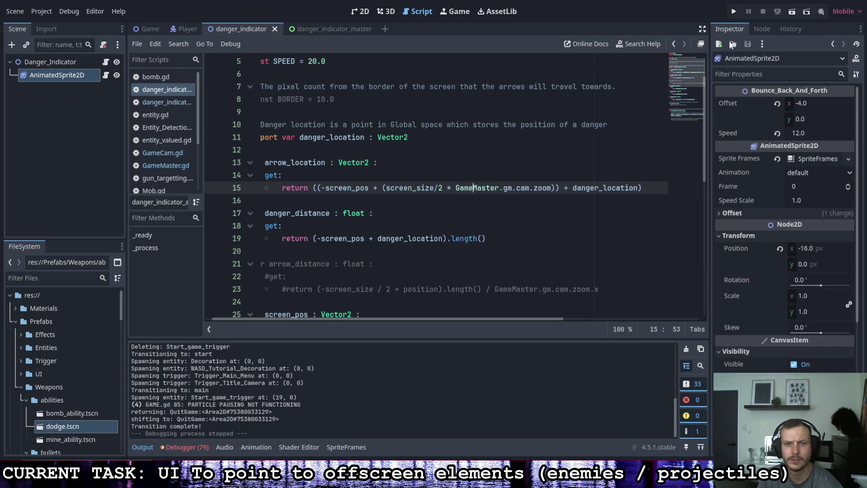
{"action": "left_click", "coordinate": [735, 11]}
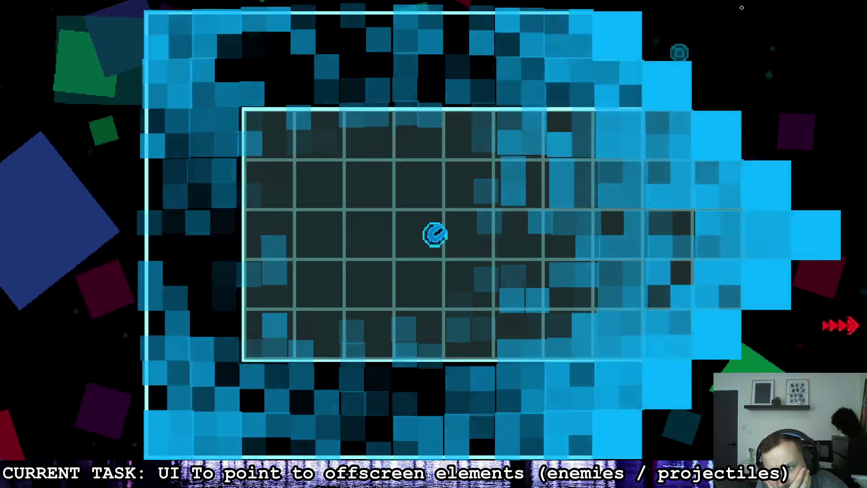
{"action": "key", "text": "d"}
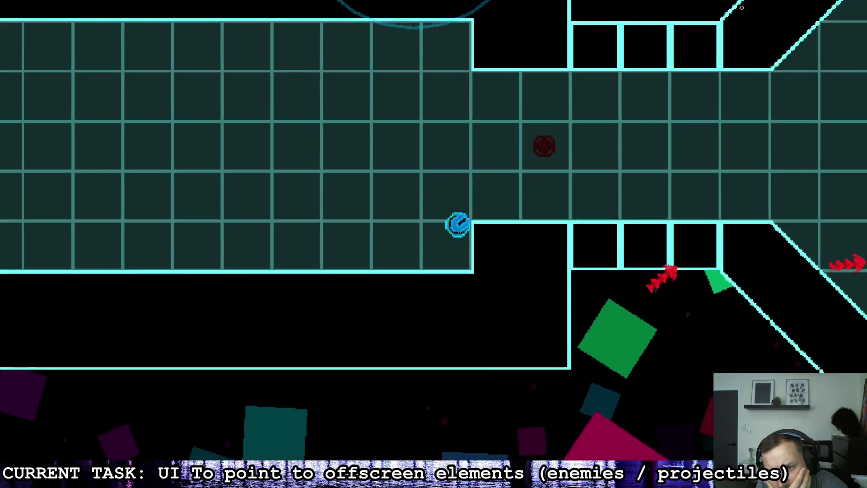
{"action": "key", "text": "a"}
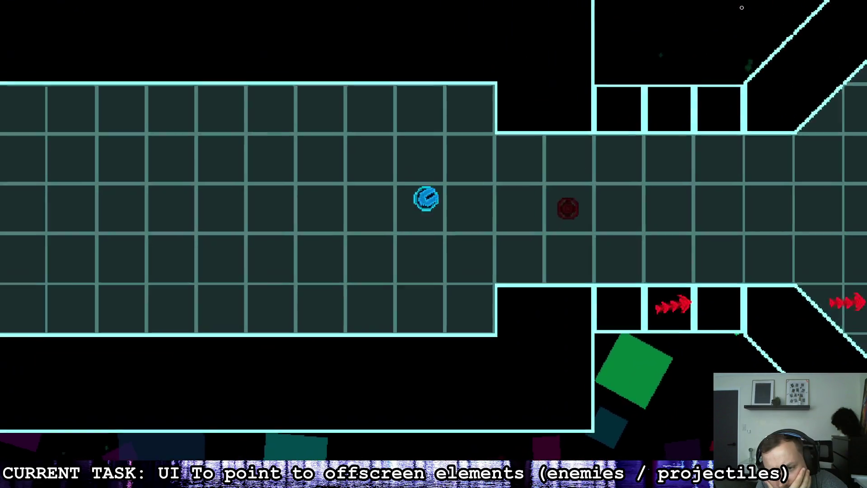
{"action": "key", "text": "d"}
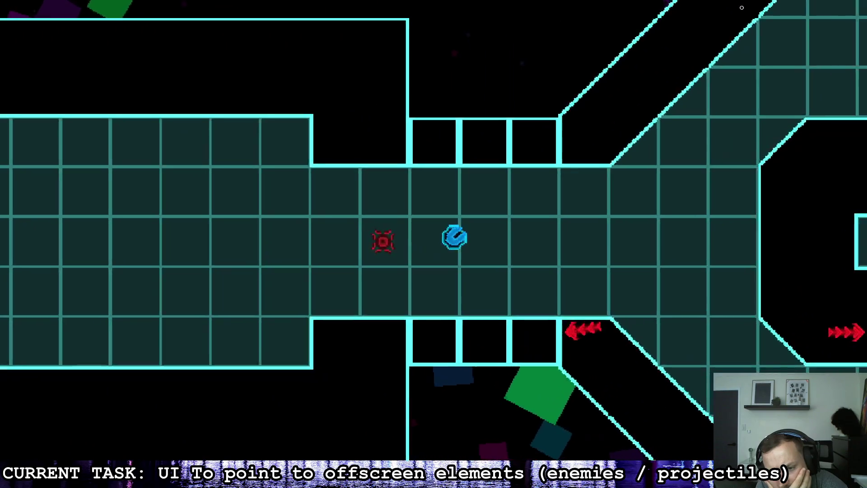
{"action": "key", "text": "d"}
{"action": "key", "text": "s"}
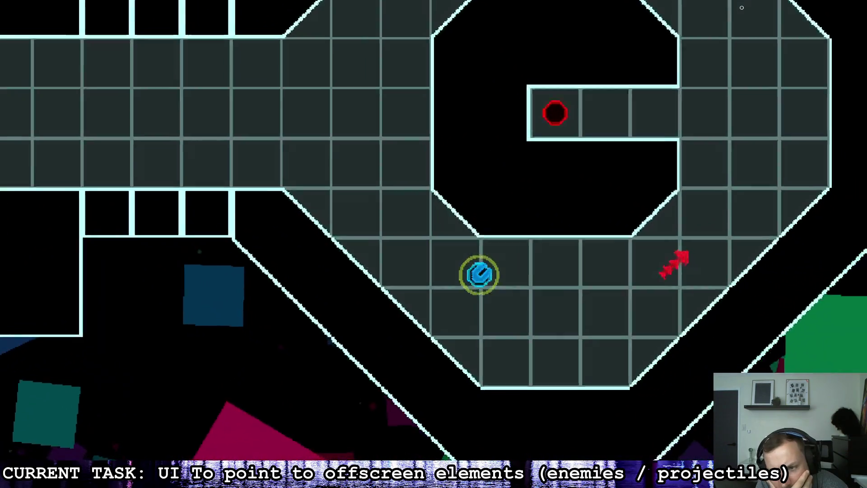
{"action": "key", "text": "w"}
{"action": "key", "text": "a"}
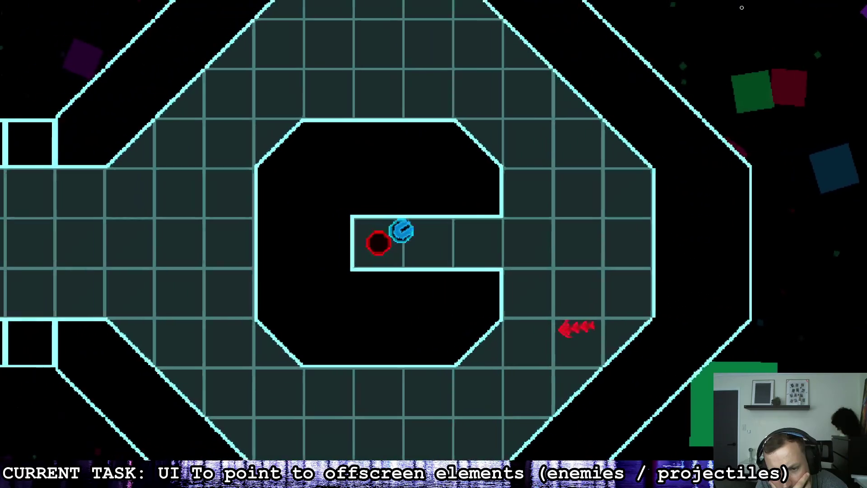
{"action": "key", "text": "d"}
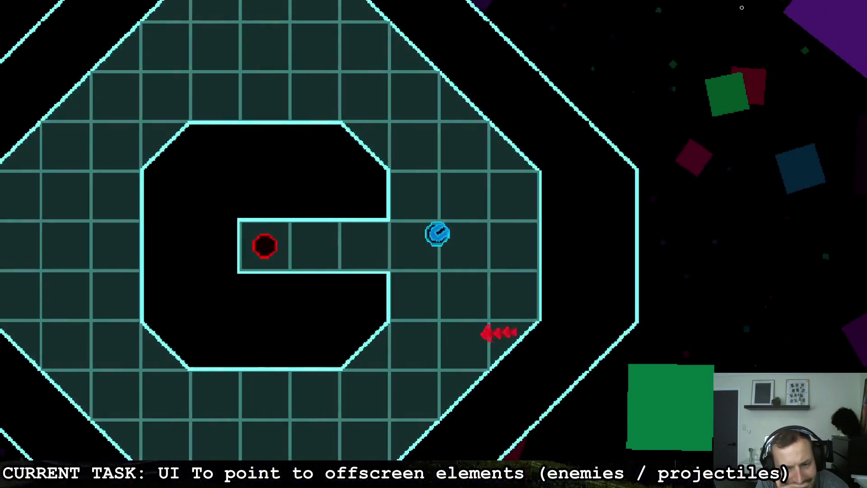
{"action": "key", "text": "s"}
{"action": "key", "text": "a"}
{"action": "key", "text": "d"}
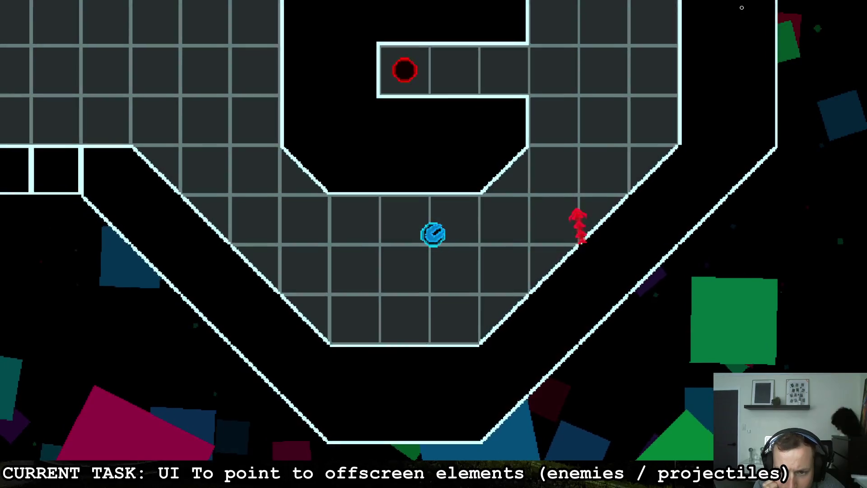
{"action": "key", "text": "w"}
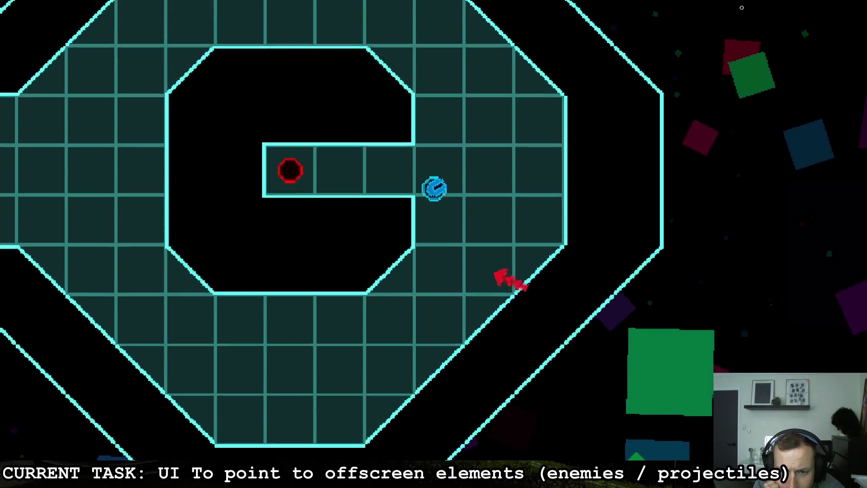
{"action": "key", "text": "a"}
{"action": "key", "text": "Escape"}
{"action": "key", "text": "d"}
{"action": "key", "text": "Return"}
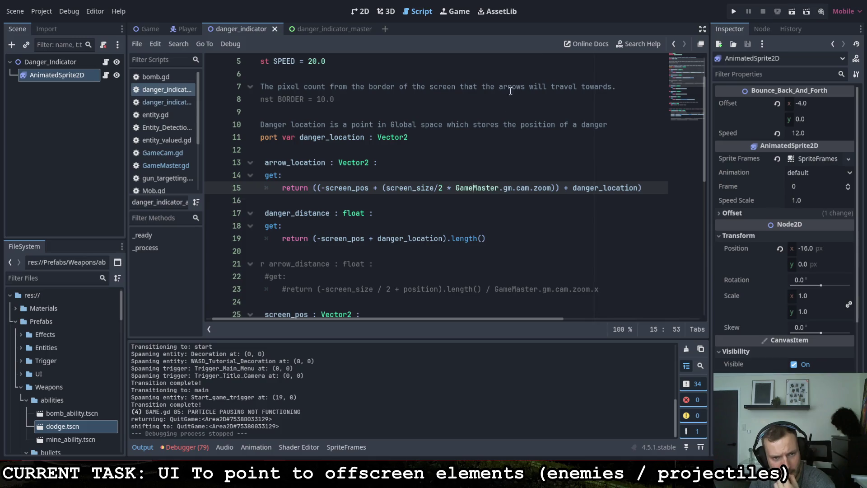
Step: Delete '+ (screen_size/2 * GameMaster.gm.cam.zoom)' from line 15 and run the game
{"action": "left_click_drag", "start_coordinate": [423, 137], "coordinate": [312, 136]}
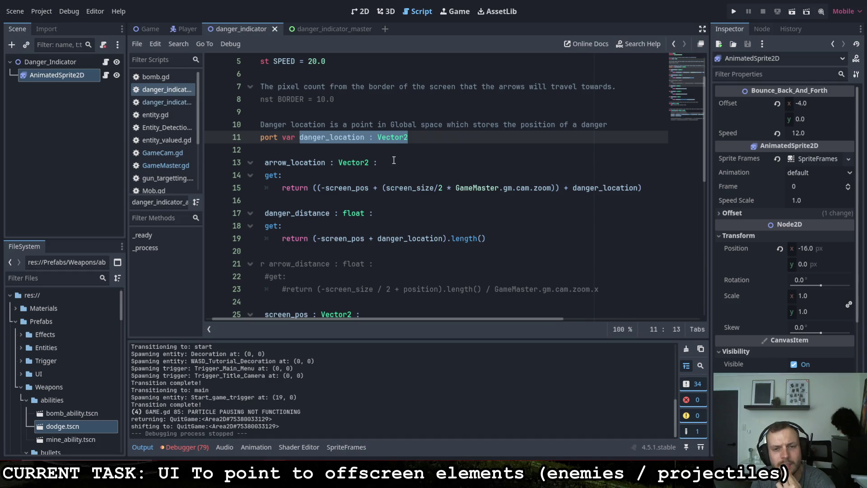
{"action": "left_click_drag", "start_coordinate": [556, 187], "coordinate": [376, 192]}
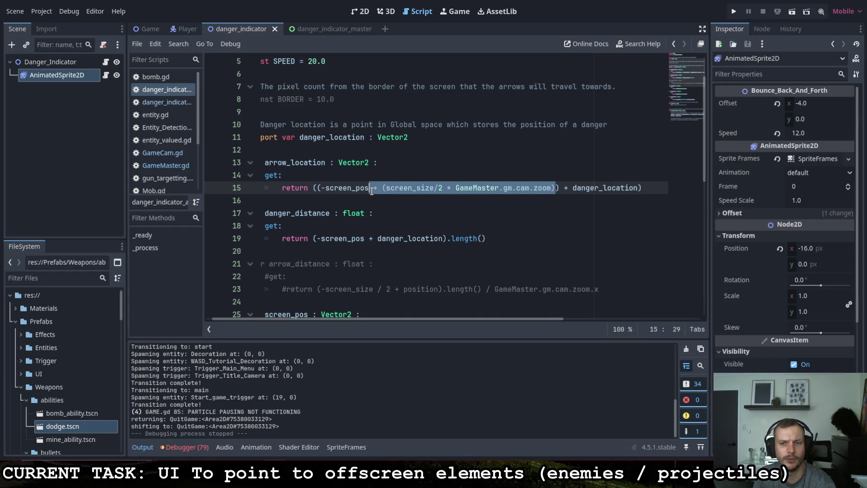
{"action": "key", "text": "BackSpace"}
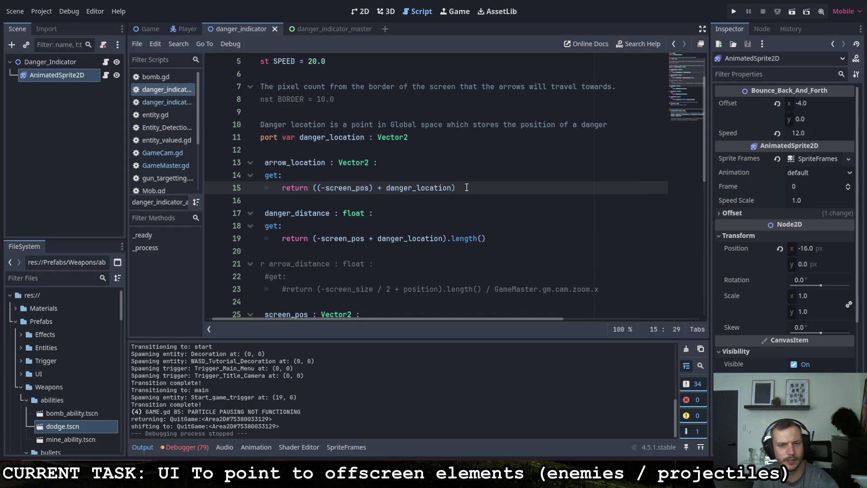
{"action": "left_click", "coordinate": [468, 186]}
{"action": "left_click", "coordinate": [733, 12]}
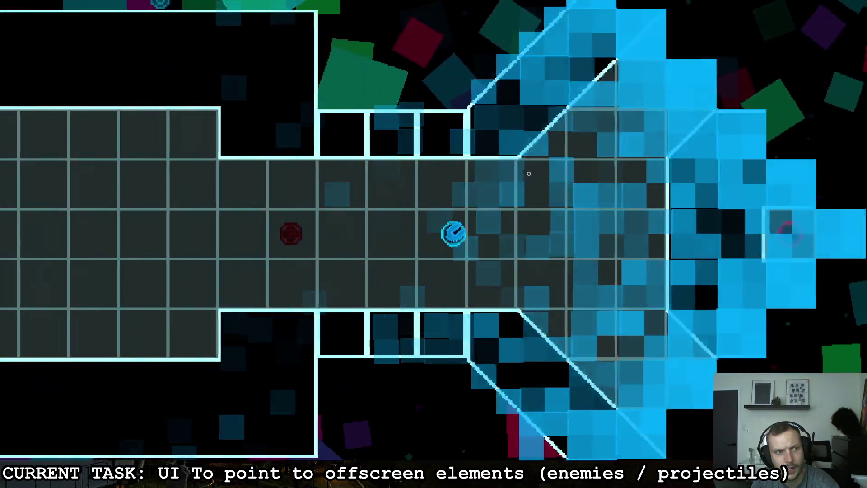
Step: Stop the playtest and replace -screen_size with Vector2.ZERO in the line 46 clamp
{"action": "key", "text": "d"}
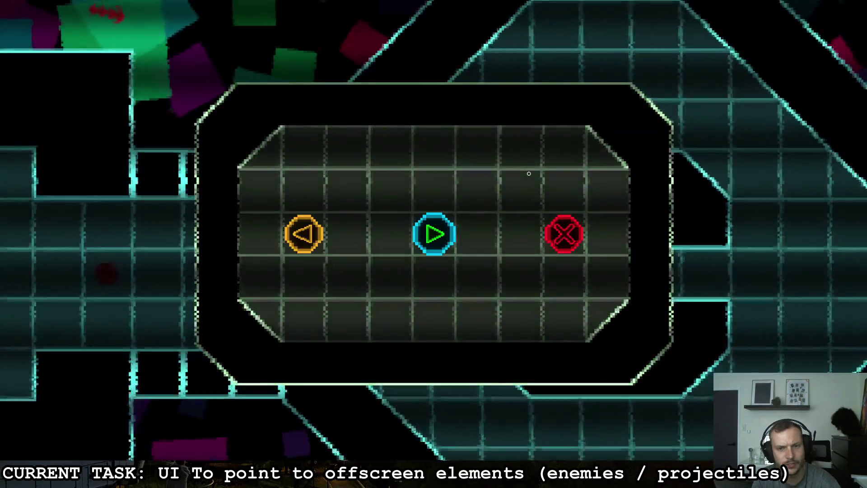
{"action": "scroll", "coordinate": [521, 172], "scroll_direction": "down", "scroll_amount": 8}
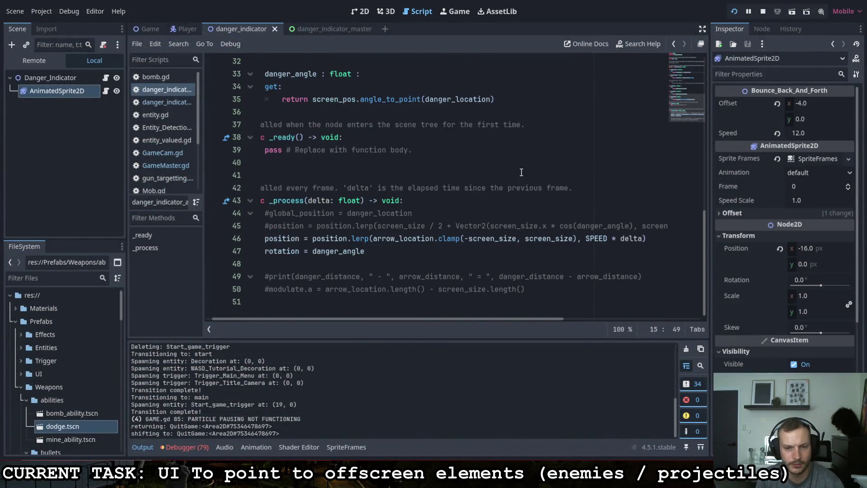
{"action": "left_click_drag", "start_coordinate": [516, 240], "coordinate": [465, 241]}
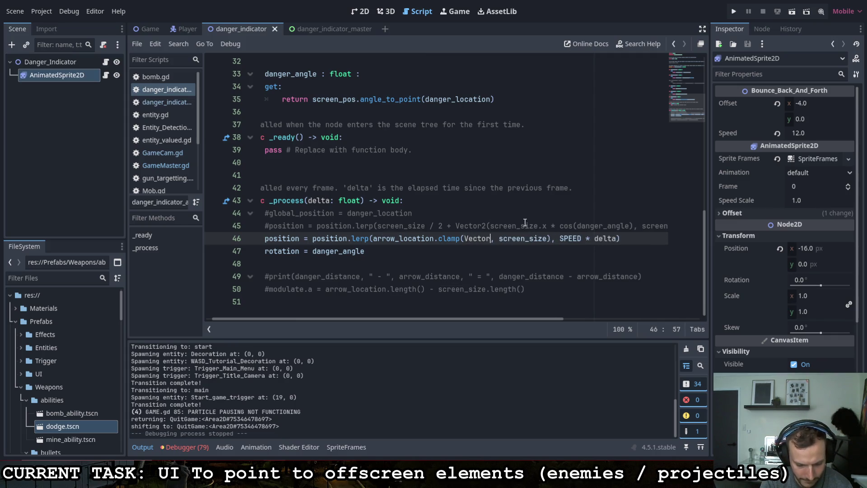
{"action": "type", "text": "r2.ZERO"}
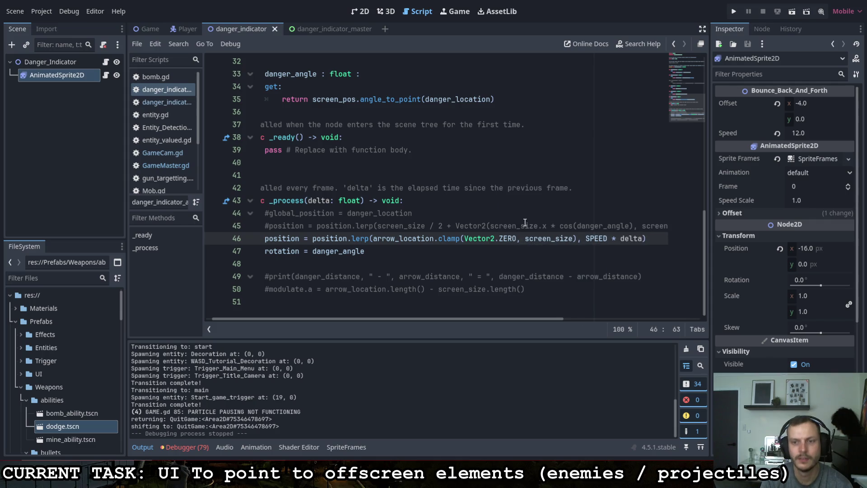
{"action": "left_click", "coordinate": [539, 201]}
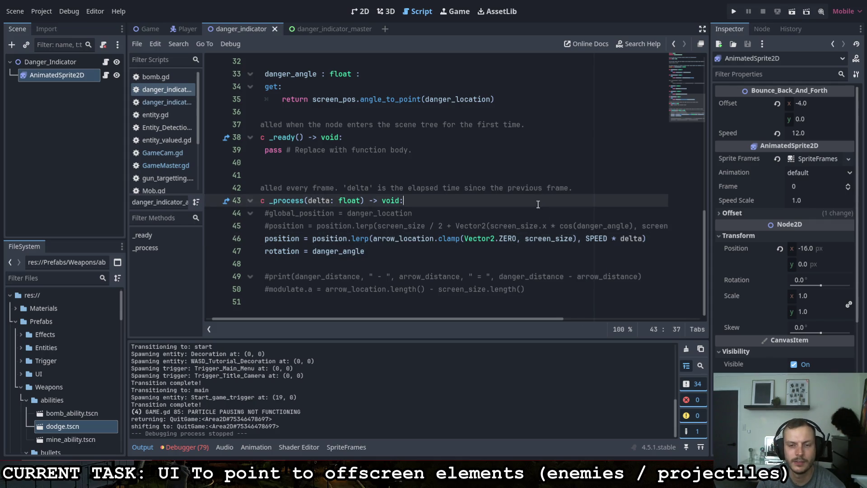
{"action": "scroll", "coordinate": [528, 212], "scroll_direction": "up", "scroll_amount": 10}
{"action": "scroll", "coordinate": [400, 314], "scroll_direction": "left", "scroll_amount": 1}
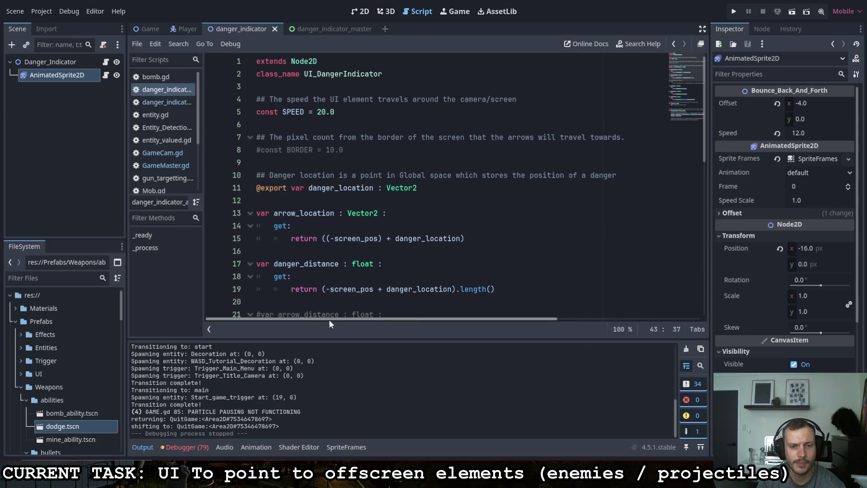
Step: Add '+ screen_size/2' after -screen_pos inside the parentheses on line 15
{"action": "scroll", "coordinate": [392, 207], "scroll_direction": "down", "scroll_amount": 2}
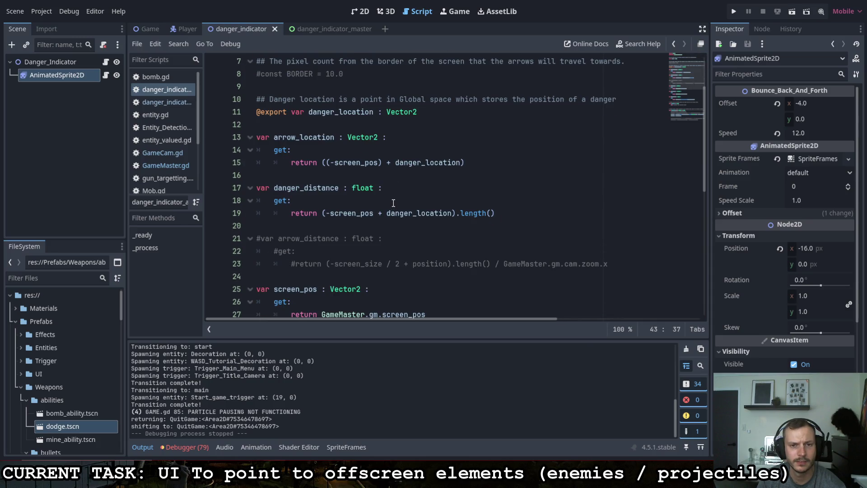
{"action": "left_click", "coordinate": [378, 163]}
{"action": "type", "text": "+ "}
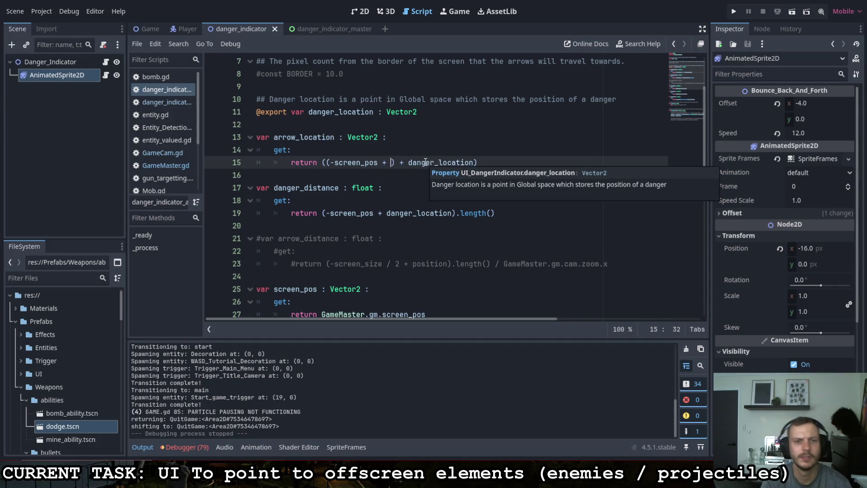
{"action": "type", "text": "screen"}
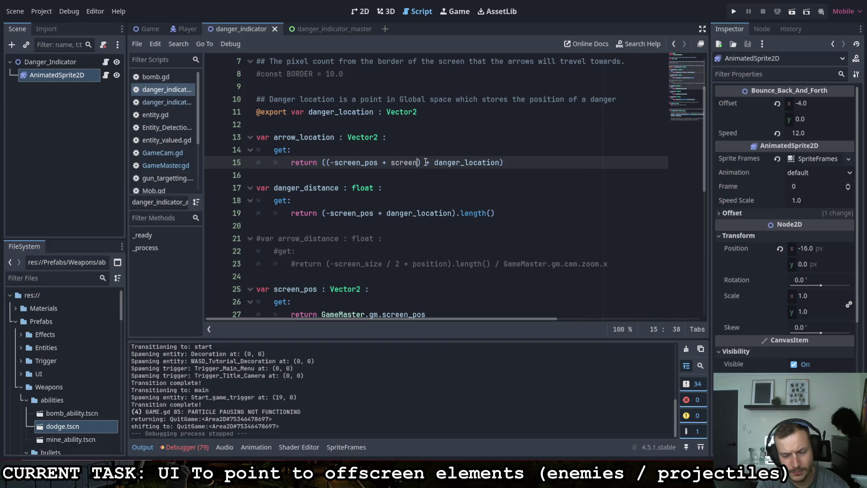
{"action": "type", "text": "_size/2"}
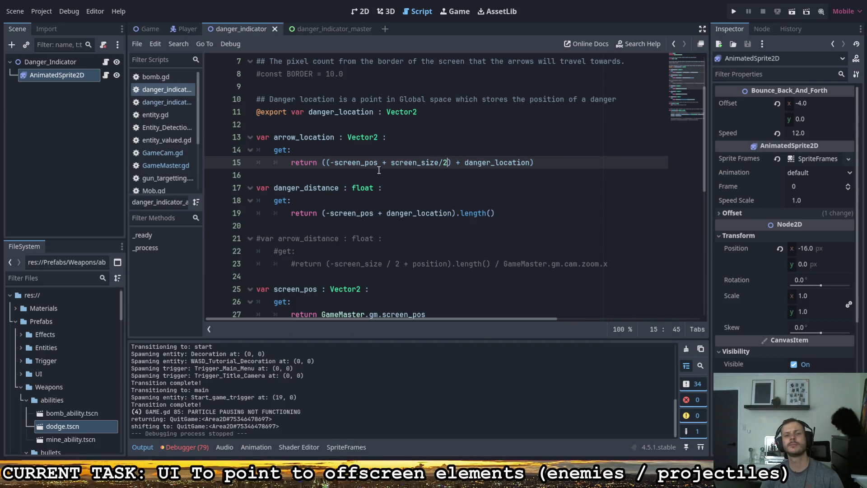
{"action": "scroll", "coordinate": [368, 185], "scroll_direction": "down", "scroll_amount": 1}
{"action": "scroll", "coordinate": [369, 186], "scroll_direction": "down", "scroll_amount": 3}
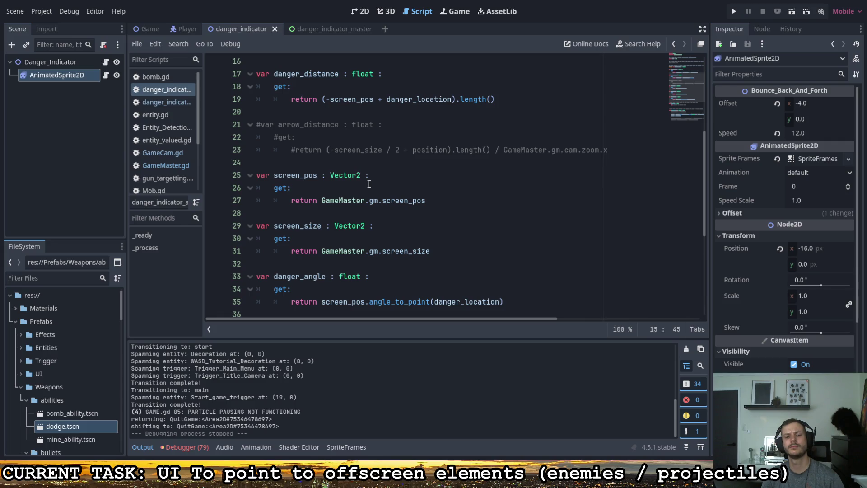
Step: Select GameMaster.gm.screen_pos on line 27 of the danger_indicator script
{"action": "left_click_drag", "start_coordinate": [425, 205], "coordinate": [322, 206]}
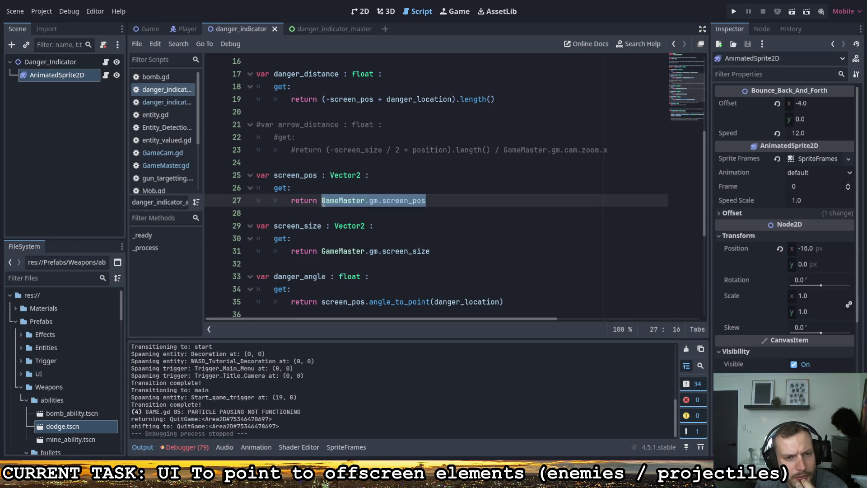
{"action": "left_click", "coordinate": [332, 175]}
{"action": "left_click_drag", "start_coordinate": [319, 200], "coordinate": [426, 200]}
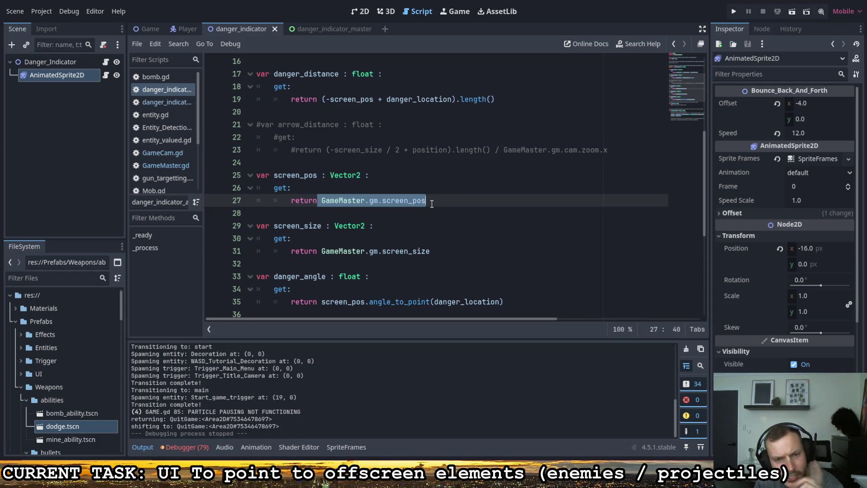
Step: Inspect GameMaster's get_screen_center_position() call, then return to the danger_indicator script
{"action": "left_click", "coordinate": [159, 28]}
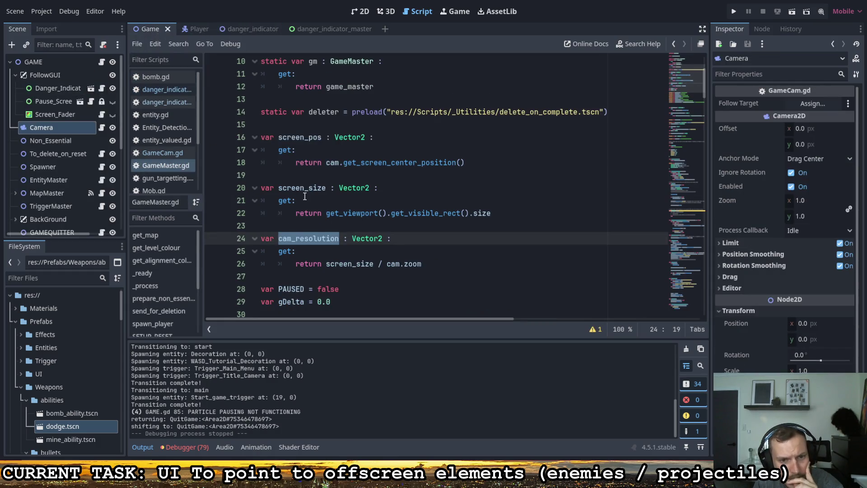
{"action": "scroll", "coordinate": [337, 200], "scroll_direction": "up", "scroll_amount": 1}
{"action": "left_click", "coordinate": [349, 201]}
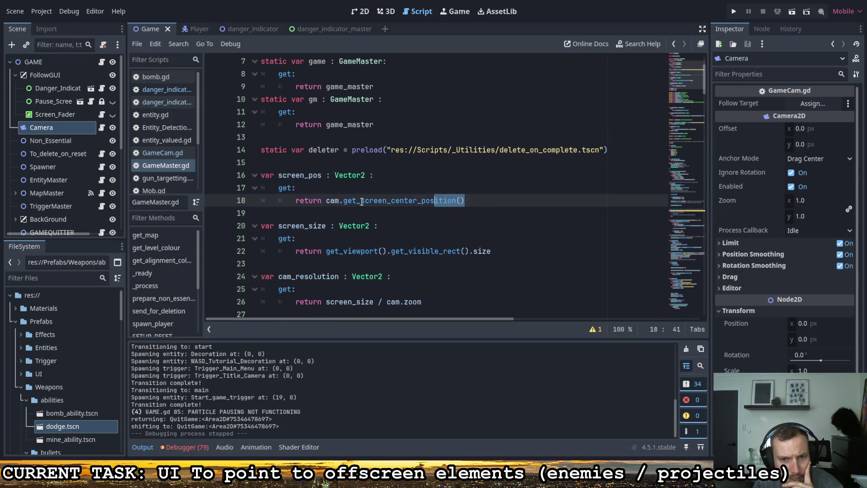
{"action": "left_click_drag", "start_coordinate": [344, 202], "coordinate": [468, 200]}
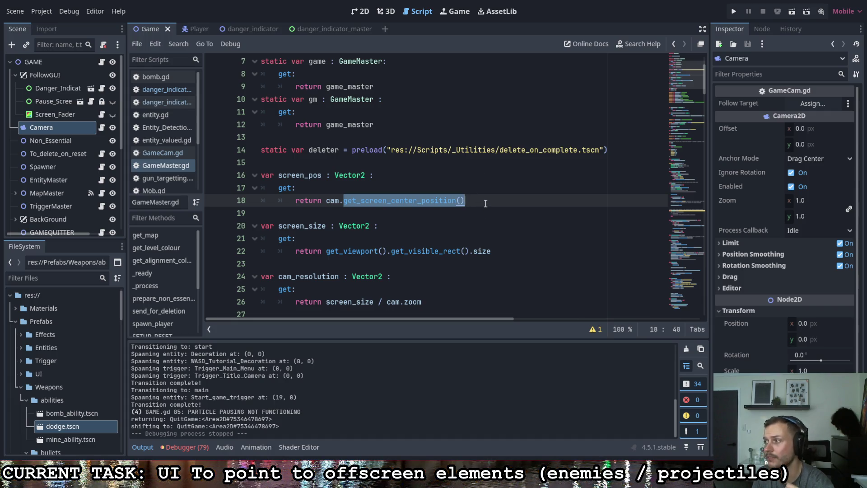
{"action": "left_click", "coordinate": [344, 29]}
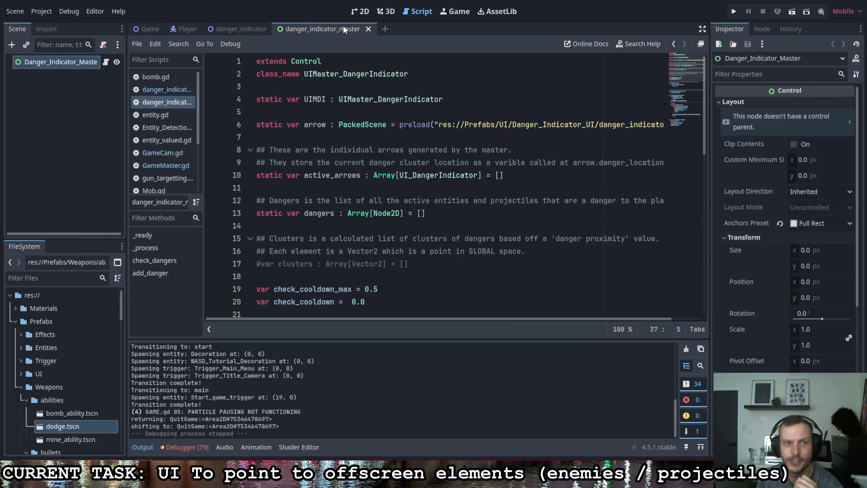
{"action": "left_click", "coordinate": [242, 28]}
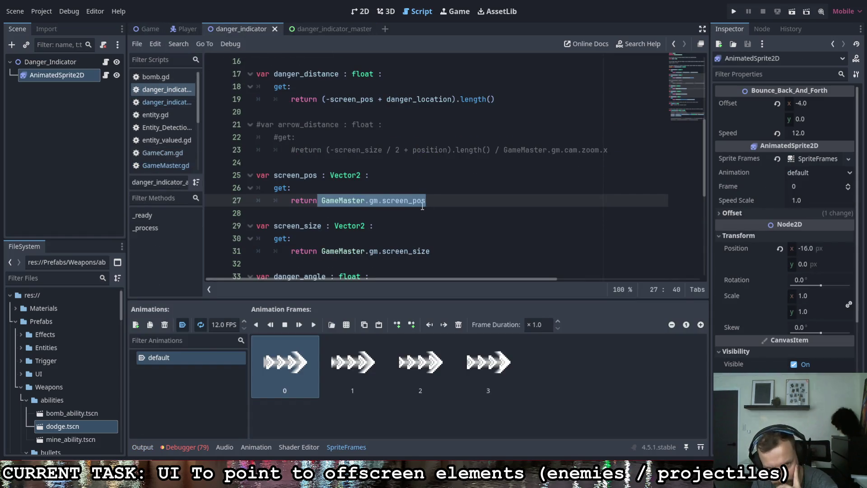
Step: Check the rotation line at line 47 of _process, then run the project
{"action": "scroll", "coordinate": [440, 197], "scroll_direction": "down", "scroll_amount": 6}
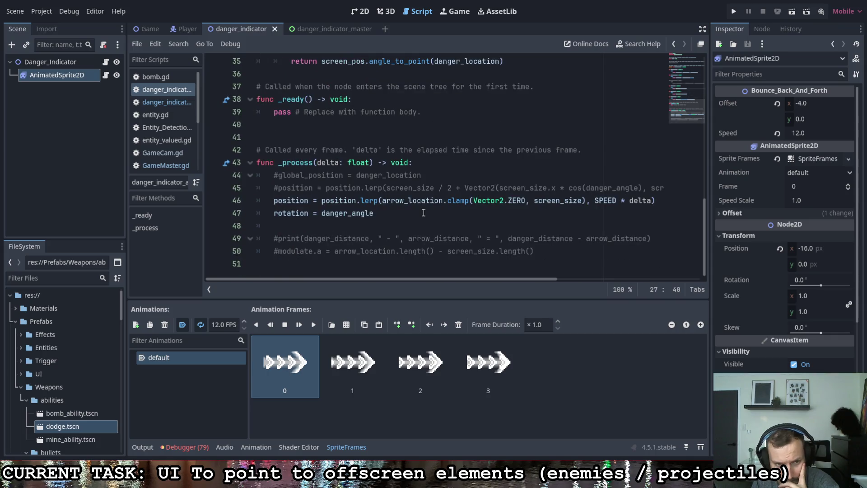
{"action": "double_click", "coordinate": [289, 201]}
{"action": "left_click", "coordinate": [361, 213]}
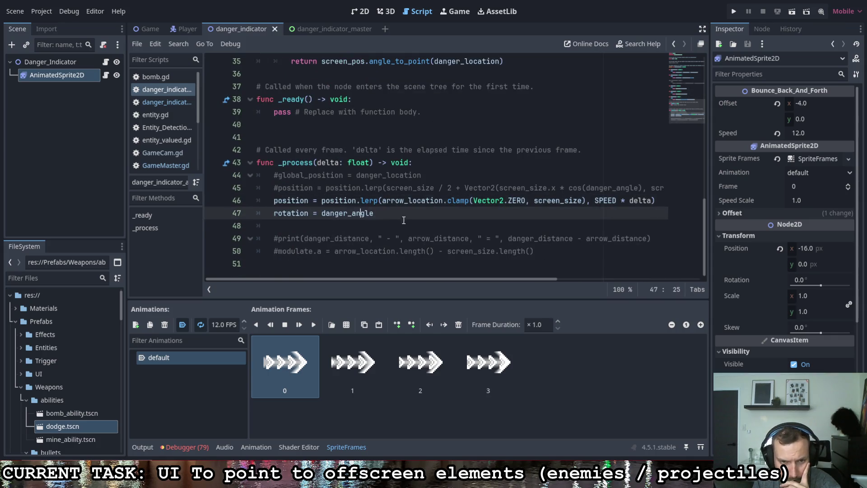
{"action": "left_click", "coordinate": [404, 213]}
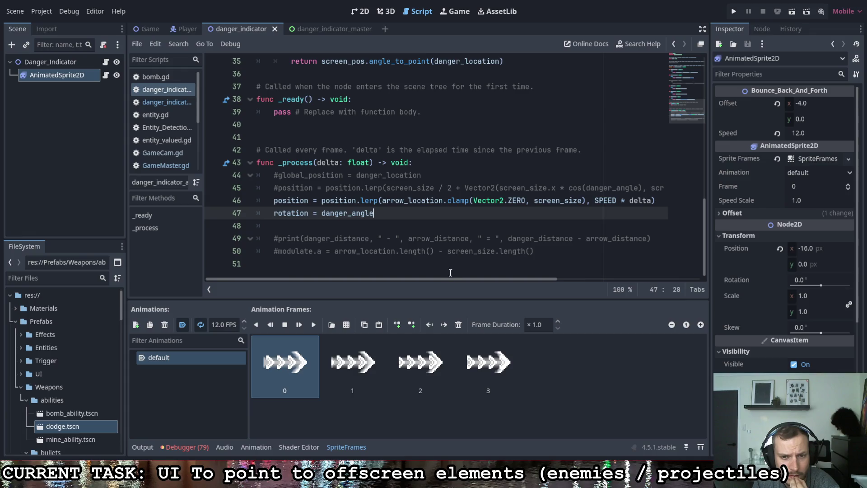
{"action": "mouse_move", "coordinate": [445, 278]}
{"action": "left_mouse_down"}
{"action": "mouse_move", "coordinate": [484, 275]}
{"action": "mouse_move", "coordinate": [455, 273]}
{"action": "left_mouse_up"}
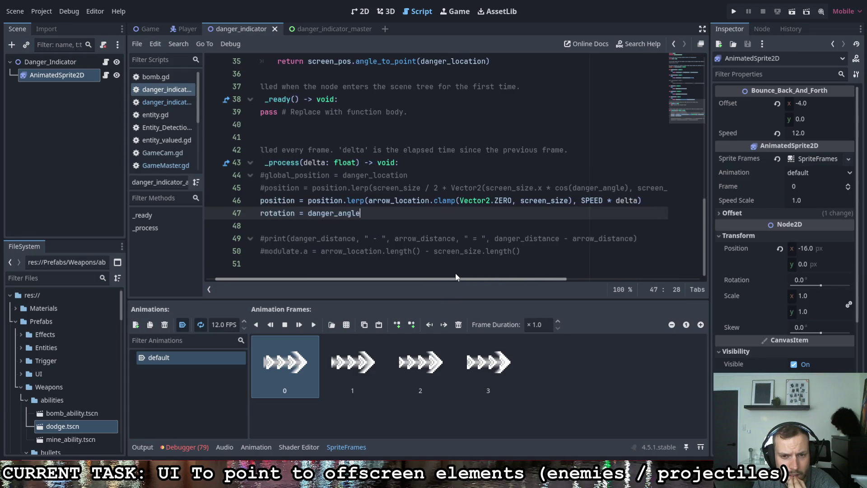
{"action": "left_click", "coordinate": [733, 11]}
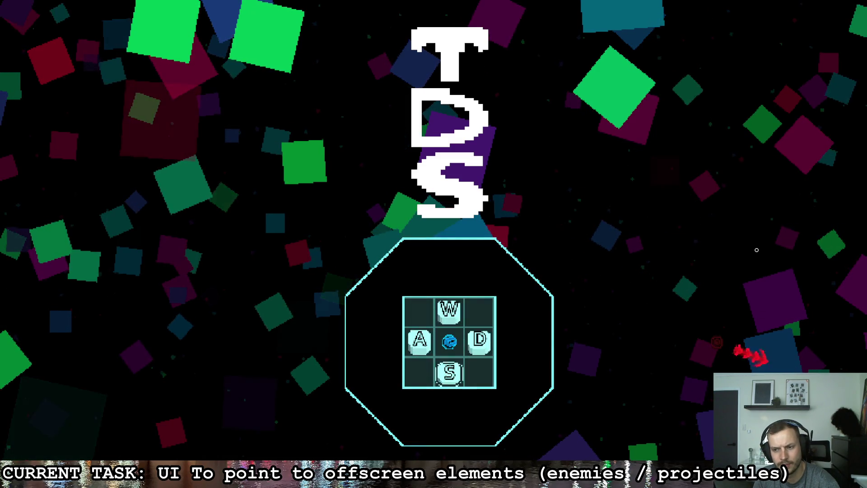
Step: Run the player through the corridor into the octagonal room and aim at a nearby enemy
{"action": "key", "text": "w"}
{"action": "key", "text": "a"}
{"action": "key", "text": "d"}
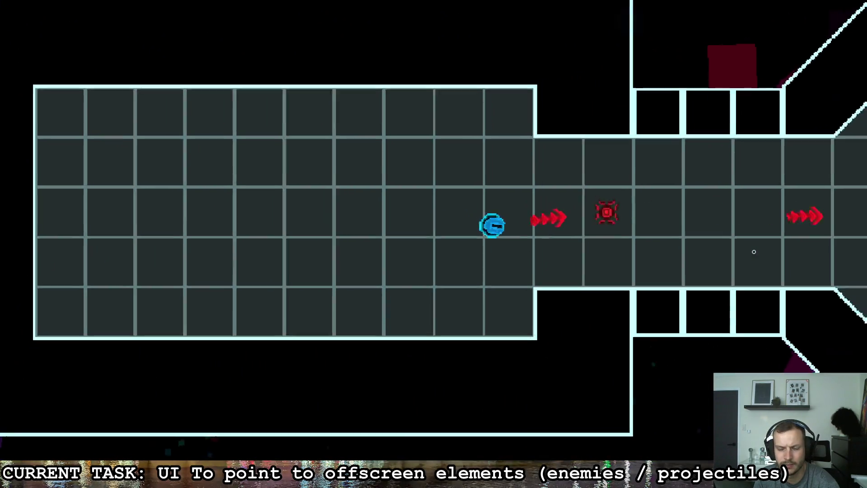
{"action": "key", "text": "d"}
{"action": "key", "text": "s"}
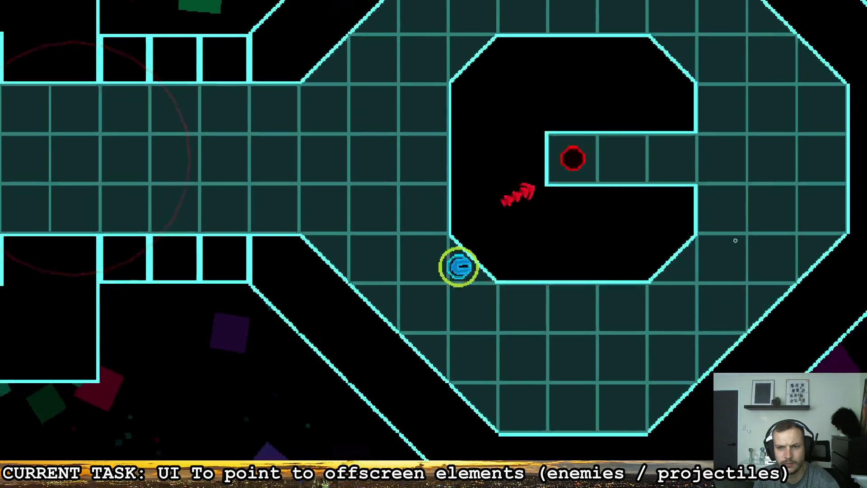
{"action": "key", "text": "w"}
{"action": "key", "text": "a"}
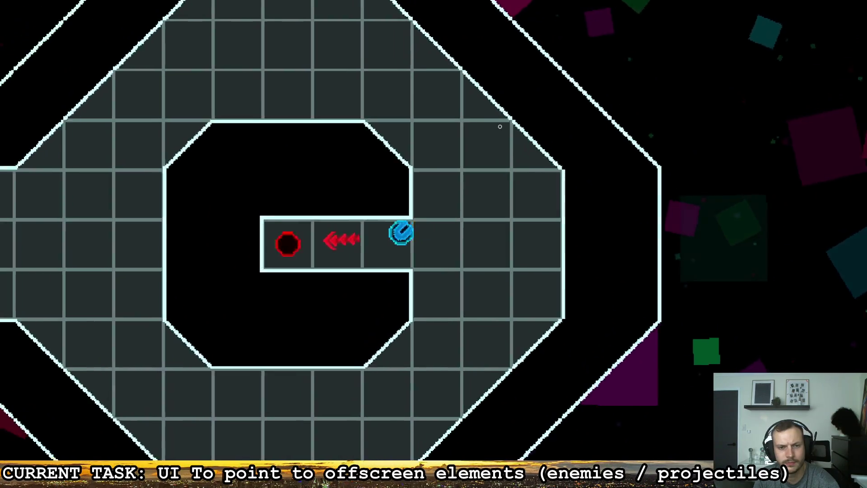
{"action": "key", "text": "a"}
{"action": "left_click", "coordinate": [500, 127]}
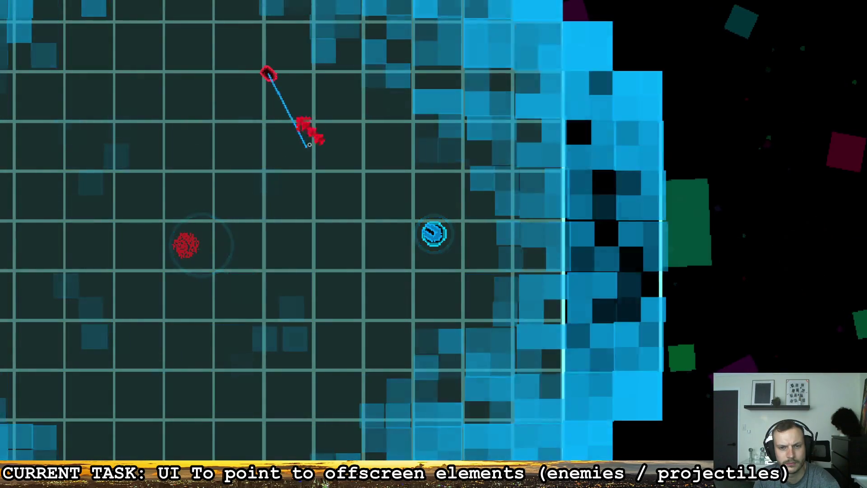
{"action": "key", "text": "s"}
{"action": "key", "text": "d"}
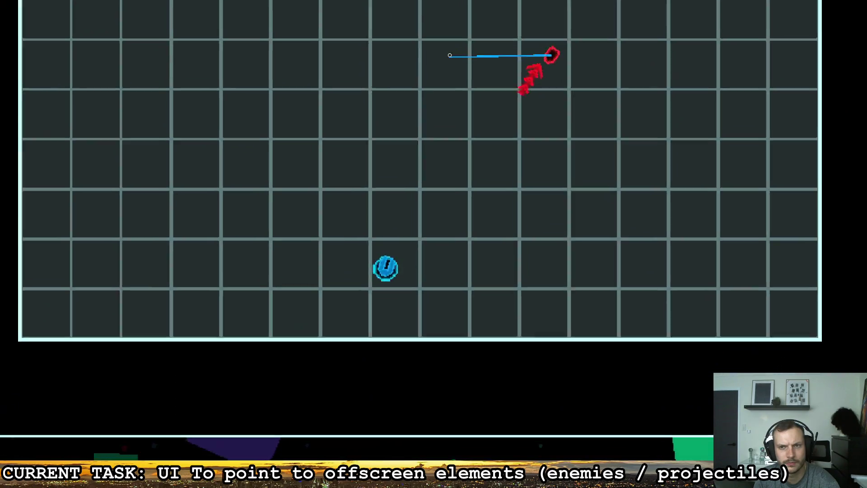
{"action": "key", "text": "a"}
{"action": "key", "text": "d"}
{"action": "key", "text": "s"}
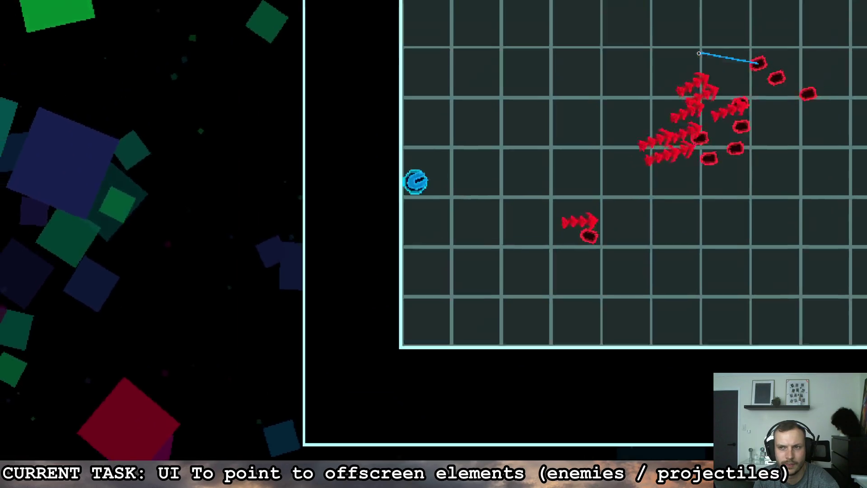
Step: Fight enemies around the arena edges while watching the arrows, then pause and close the game
{"action": "key", "text": "d"}
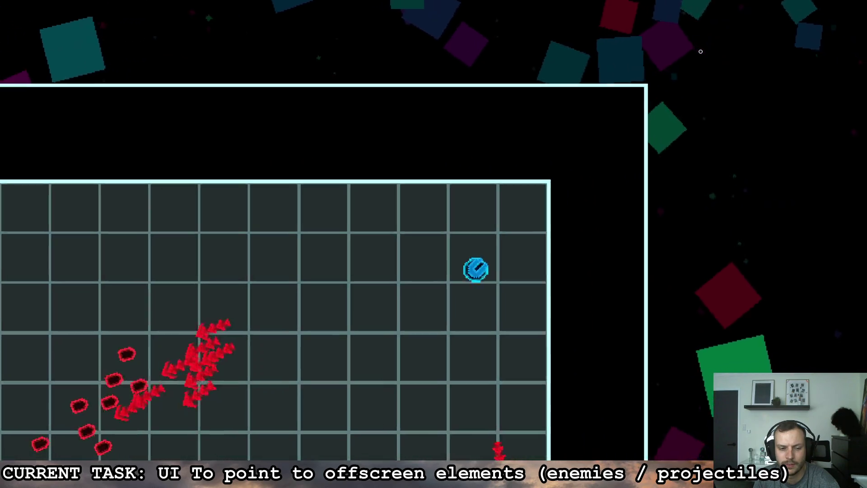
{"action": "key", "text": "s"}
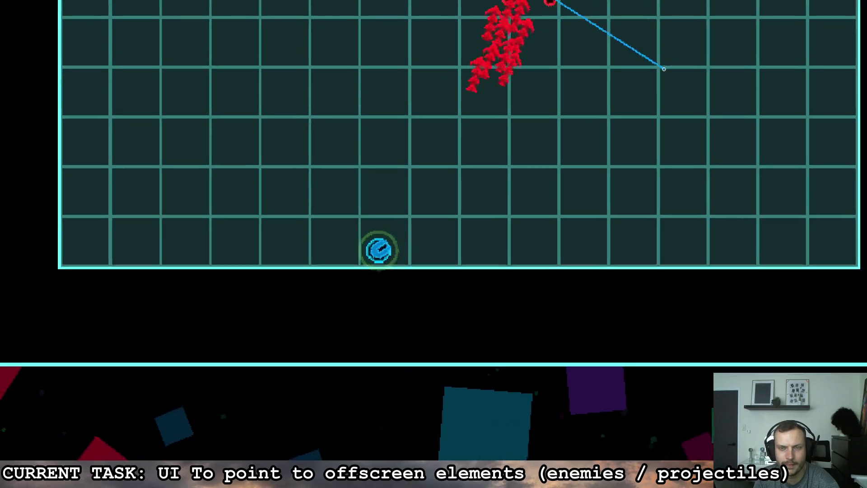
{"action": "key", "text": "a"}
{"action": "key", "text": "w"}
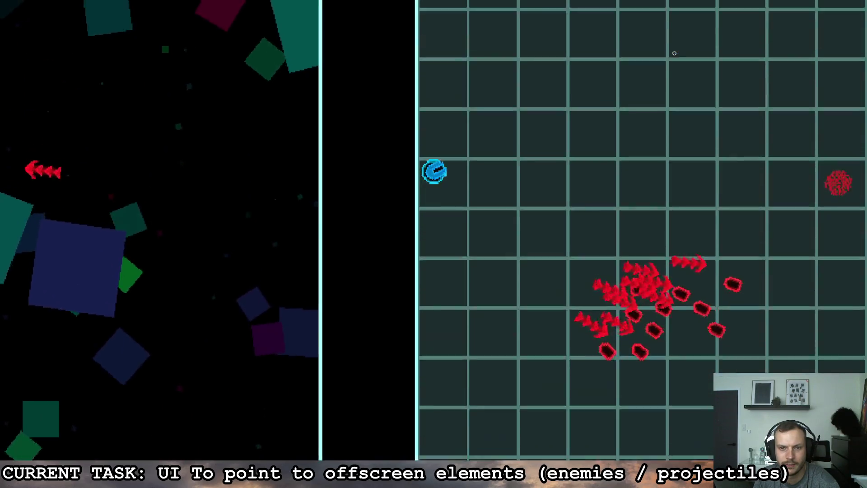
{"action": "key", "text": "d"}
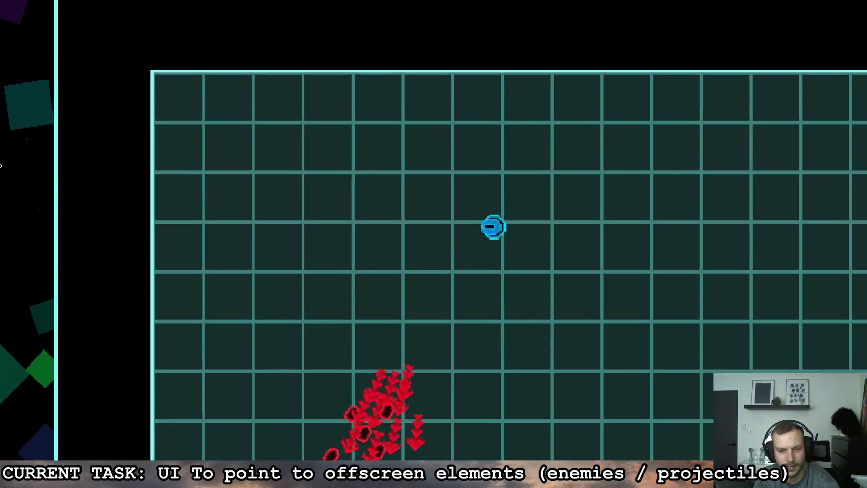
{"action": "key", "text": "s"}
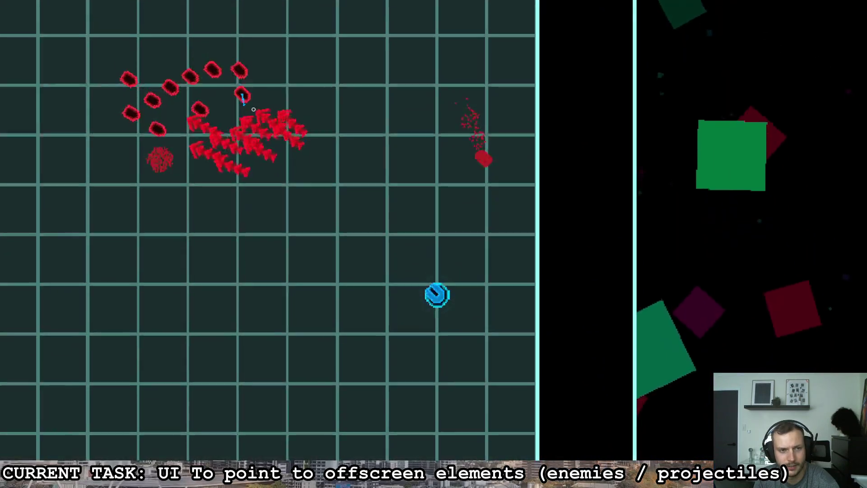
{"action": "key", "text": "a"}
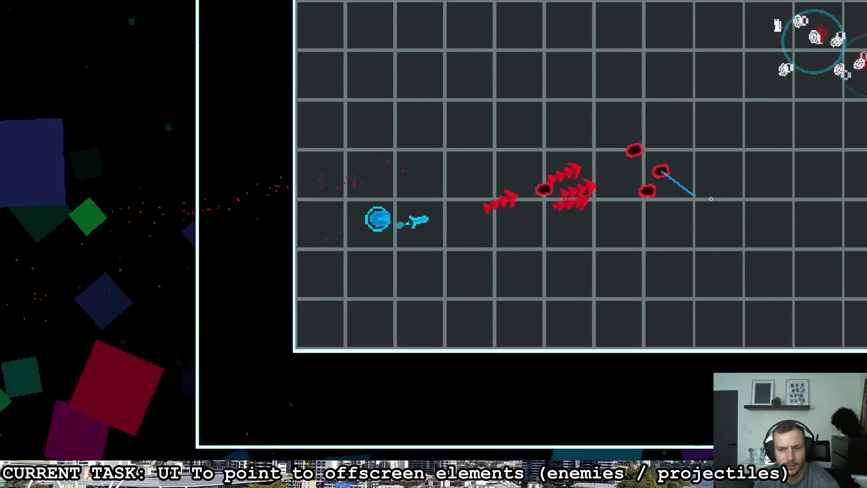
{"action": "key", "text": "w"}
{"action": "key", "text": "d"}
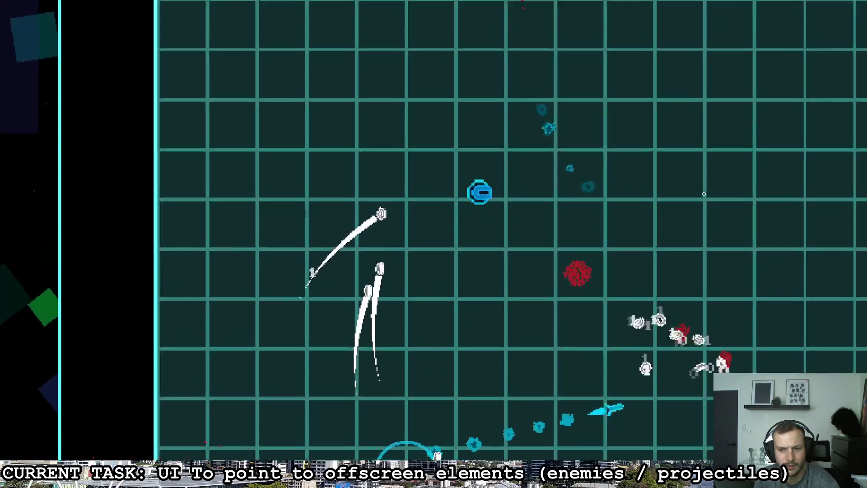
{"action": "key", "text": "s"}
{"action": "key", "text": "a"}
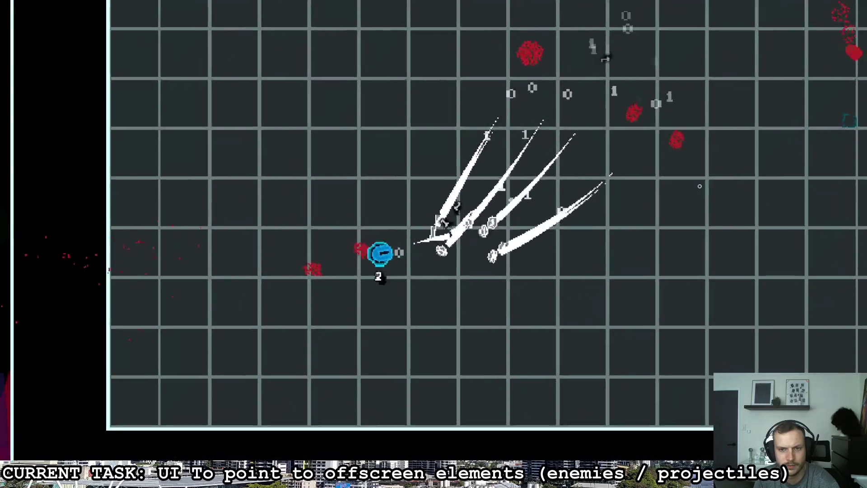
{"action": "key", "text": "a"}
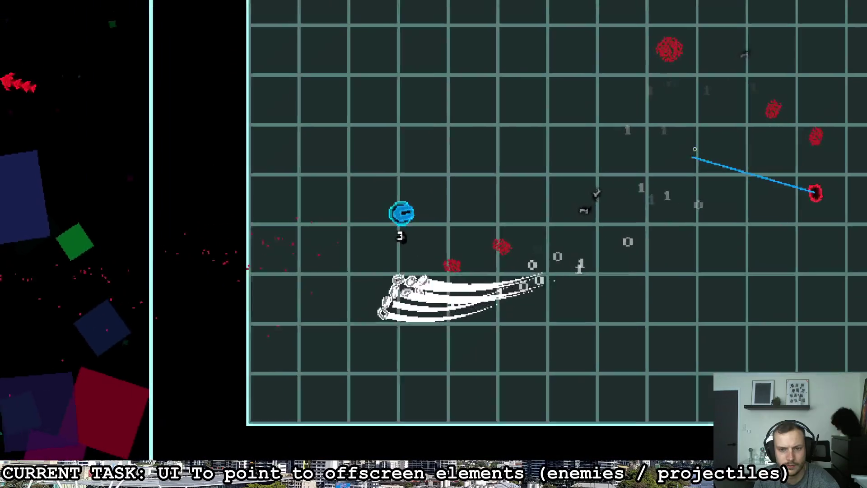
{"action": "key", "text": "s"}
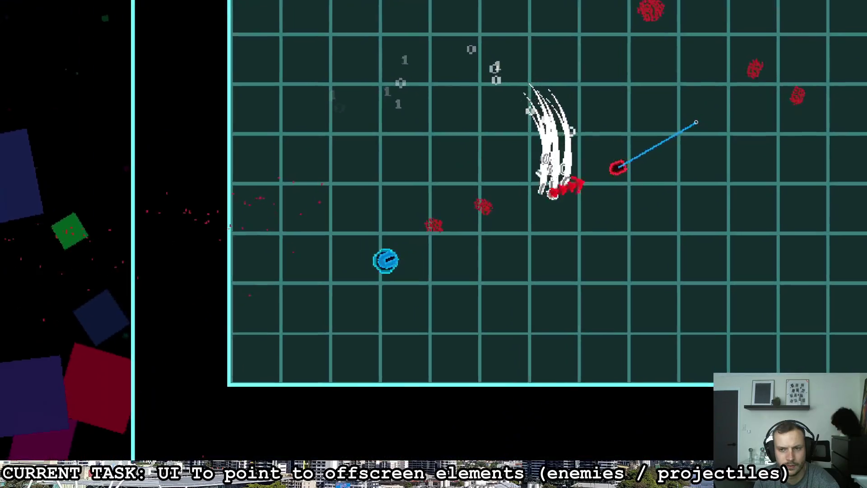
{"action": "key", "text": "d"}
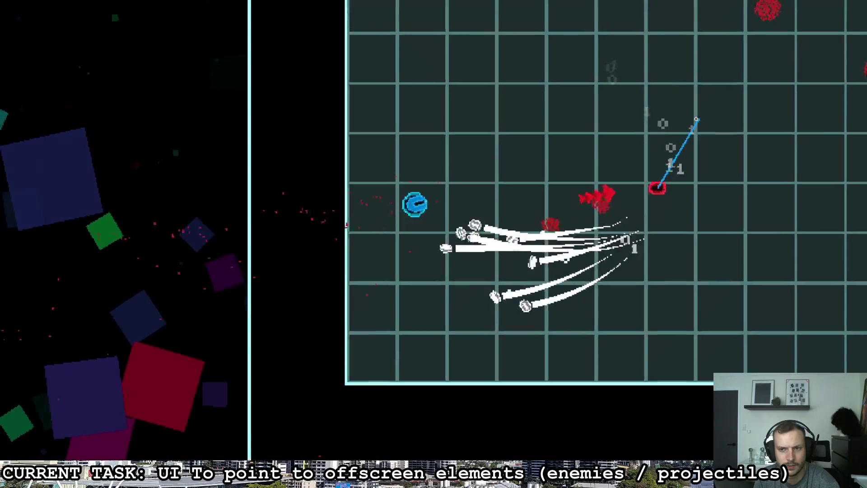
{"action": "key", "text": "w"}
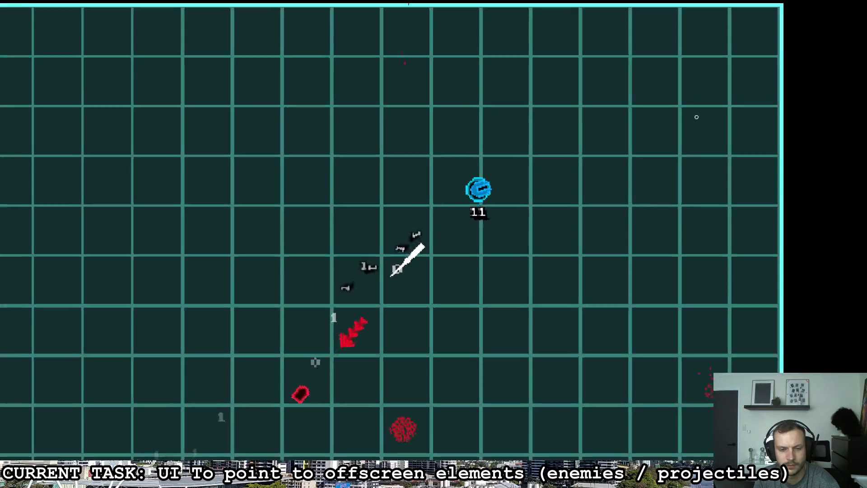
{"action": "key", "text": "Escape"}
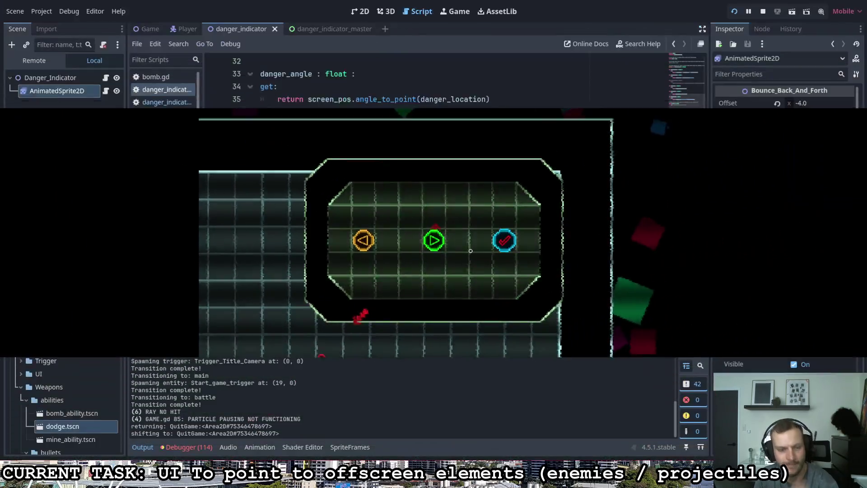
{"action": "left_click", "coordinate": [471, 251]}
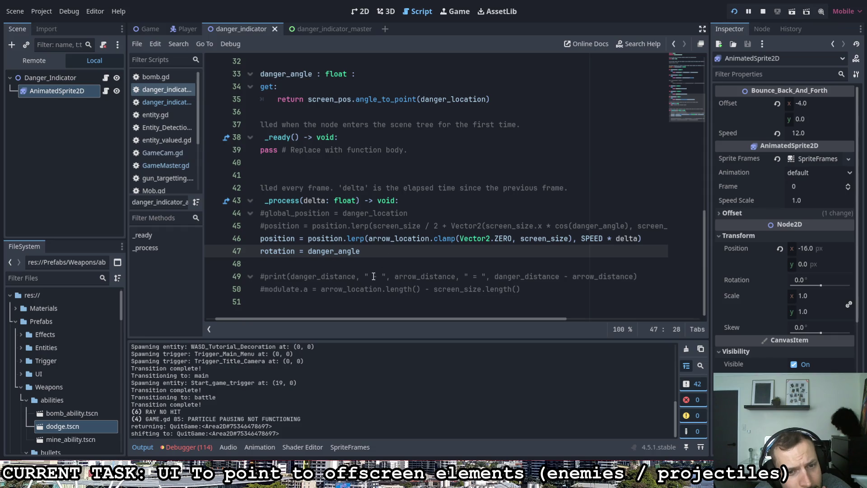
Step: Add 'position = arrow_location' as the first line of _ready
{"action": "scroll", "coordinate": [373, 277], "scroll_direction": "up", "scroll_amount": 1}
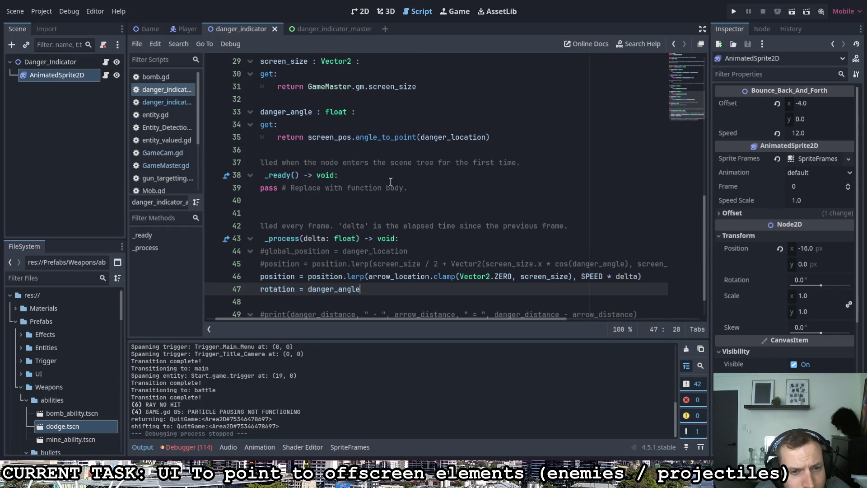
{"action": "left_click", "coordinate": [408, 177]}
{"action": "key", "text": "Return"}
{"action": "type", "text": "p"}
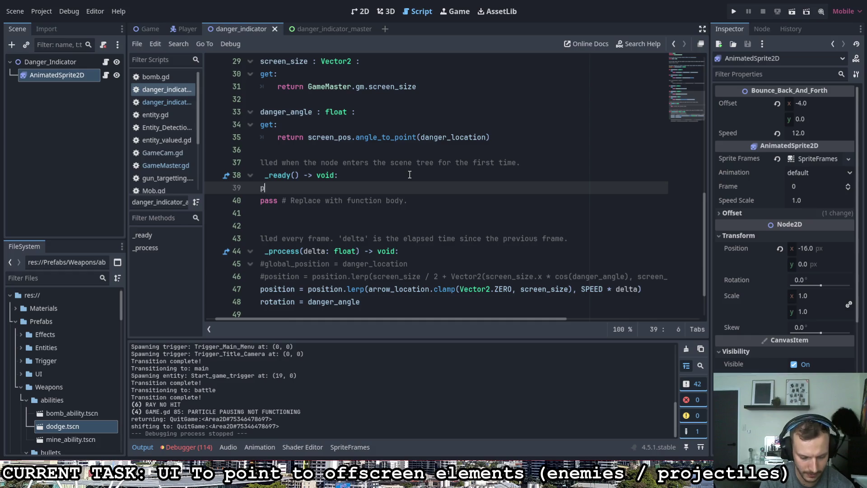
{"action": "type", "text": "osition = a"}
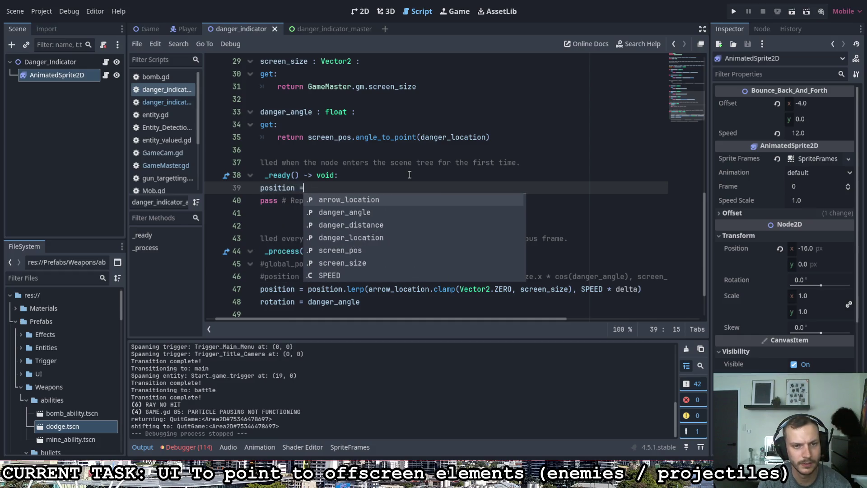
{"action": "key", "text": "Return"}
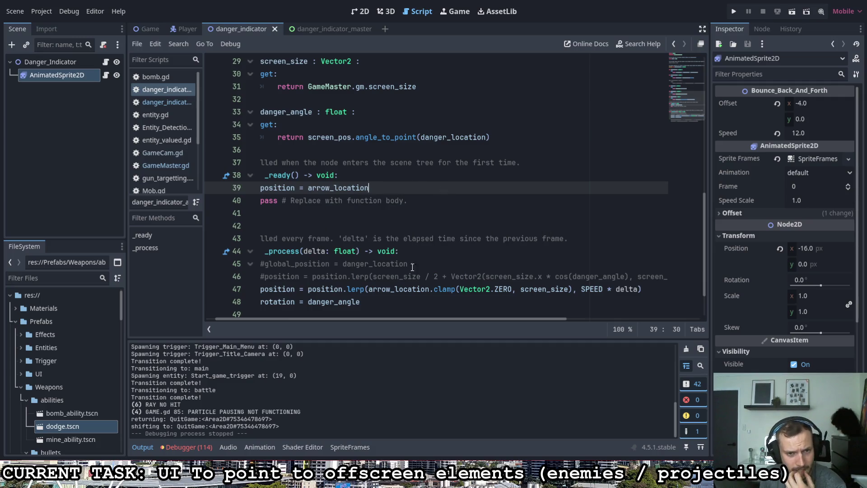
Step: Review the screen_pos and screen_size position math before moving to the danger_indicator_master script
{"action": "scroll", "coordinate": [395, 319], "scroll_direction": "left", "scroll_amount": 1}
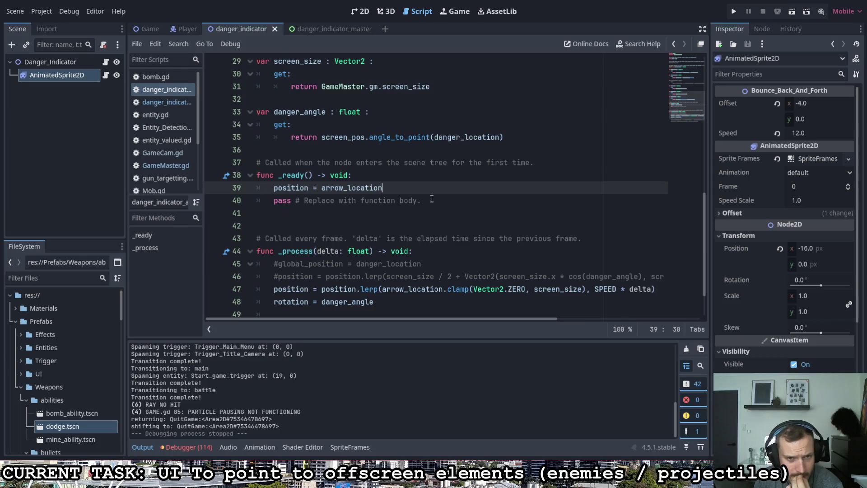
{"action": "scroll", "coordinate": [427, 198], "scroll_direction": "up", "scroll_amount": 1}
{"action": "scroll", "coordinate": [431, 199], "scroll_direction": "up", "scroll_amount": 8}
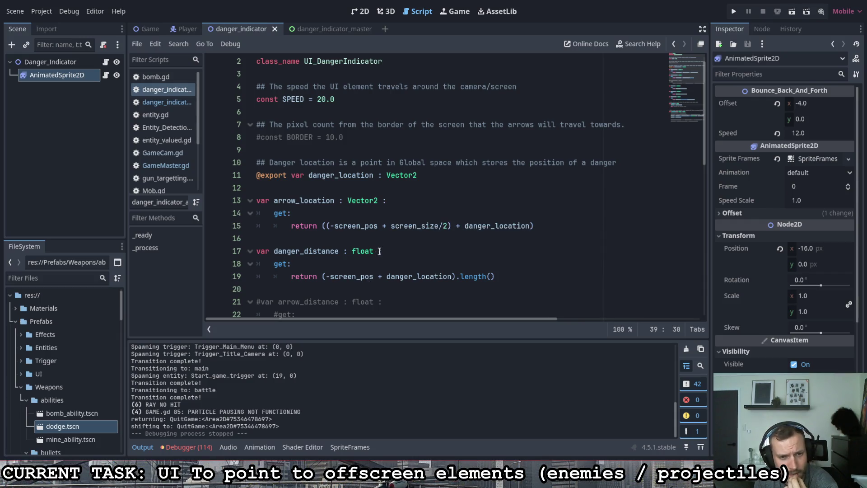
{"action": "mouse_move", "coordinate": [451, 225]}
{"action": "left_mouse_down"}
{"action": "mouse_move", "coordinate": [332, 226]}
{"action": "mouse_move", "coordinate": [379, 226]}
{"action": "left_mouse_up"}
{"action": "scroll", "coordinate": [394, 244], "scroll_direction": "down", "scroll_amount": 1}
{"action": "scroll", "coordinate": [394, 244], "scroll_direction": "down", "scroll_amount": 3}
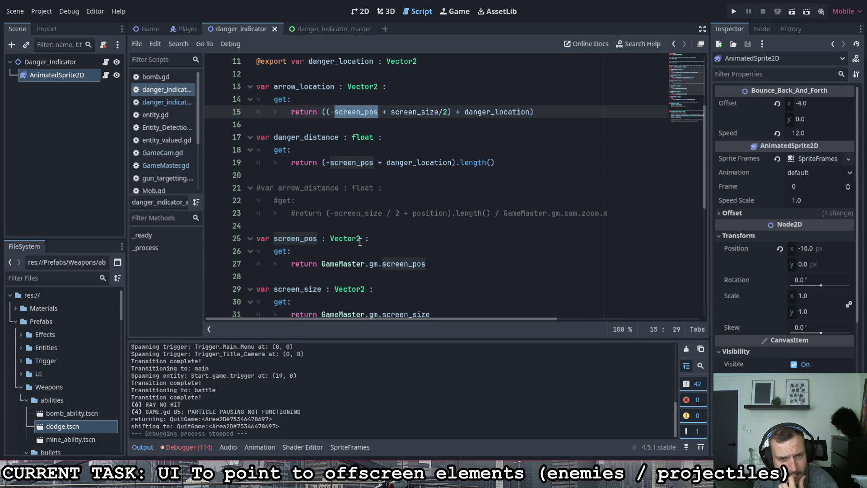
{"action": "left_click_drag", "start_coordinate": [391, 112], "coordinate": [448, 112]}
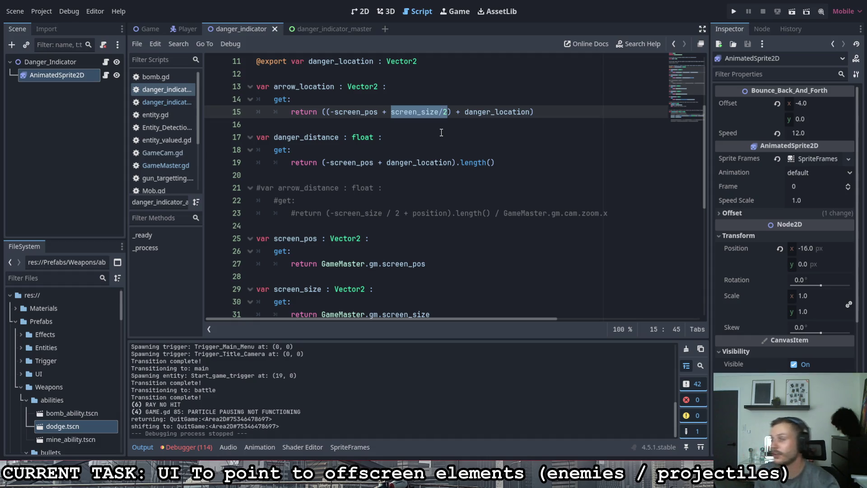
{"action": "left_click", "coordinate": [414, 200]}
{"action": "scroll", "coordinate": [405, 208], "scroll_direction": "down", "scroll_amount": 7}
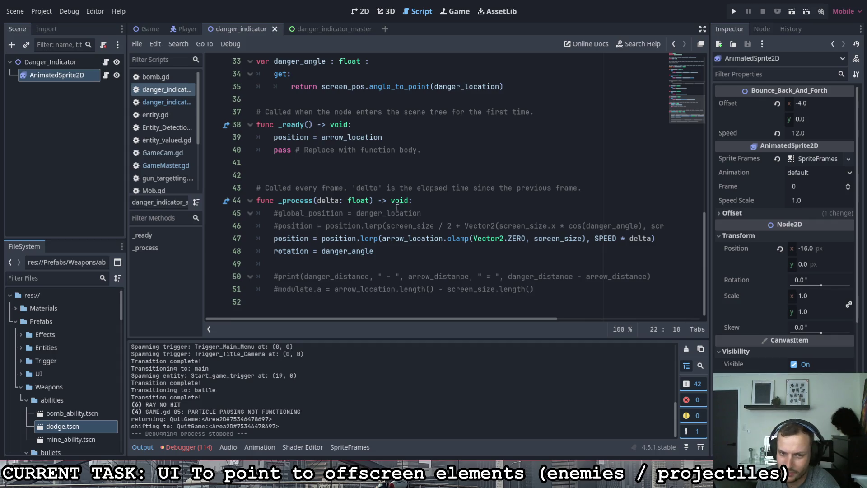
{"action": "scroll", "coordinate": [230, 125], "scroll_direction": "up", "scroll_amount": 6}
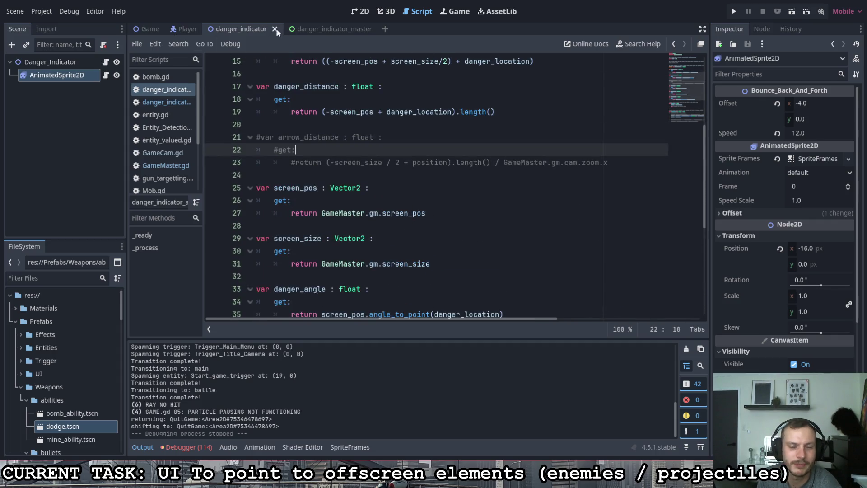
{"action": "left_click", "coordinate": [306, 29]}
Step: Try renaming danger_location to danger_node on line 46, then undo it
{"action": "scroll", "coordinate": [431, 97], "scroll_direction": "down", "scroll_amount": 12}
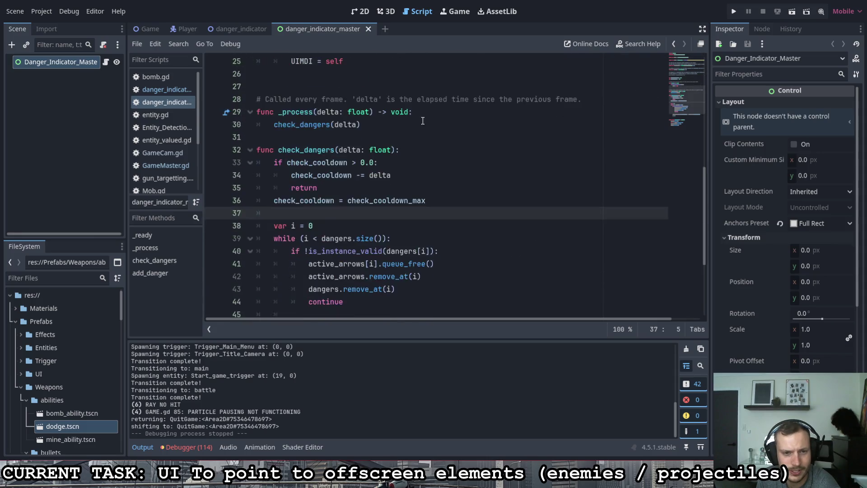
{"action": "scroll", "coordinate": [422, 118], "scroll_direction": "up", "scroll_amount": 1}
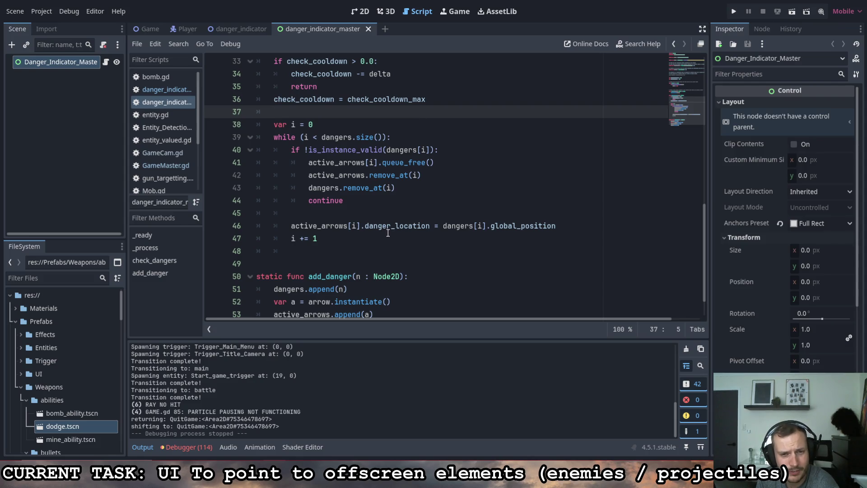
{"action": "left_click_drag", "start_coordinate": [400, 225], "coordinate": [396, 225]}
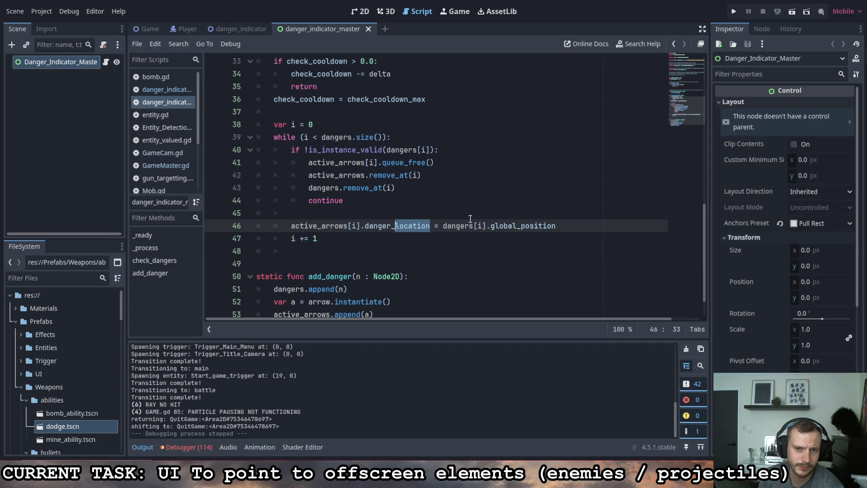
{"action": "type", "text": "node"}
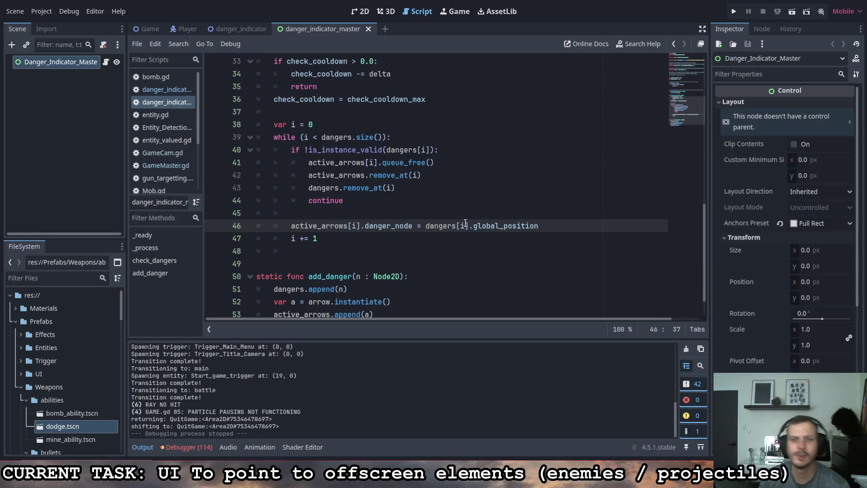
{"action": "key", "text": "ctrl+z"}
{"action": "double_click", "coordinate": [298, 225]}
{"action": "left_click", "coordinate": [292, 226]}
{"action": "double_click", "coordinate": [293, 226]}
{"action": "double_click", "coordinate": [292, 227]}
{"action": "left_click", "coordinate": [293, 225]}
Step: Duplicate line 46, comment out the original, change the copy to 'active_arrows[i].danger_node = dangers[i]', and save
{"action": "key", "text": "ctrl+shift+d"}
{"action": "left_click", "coordinate": [293, 226]}
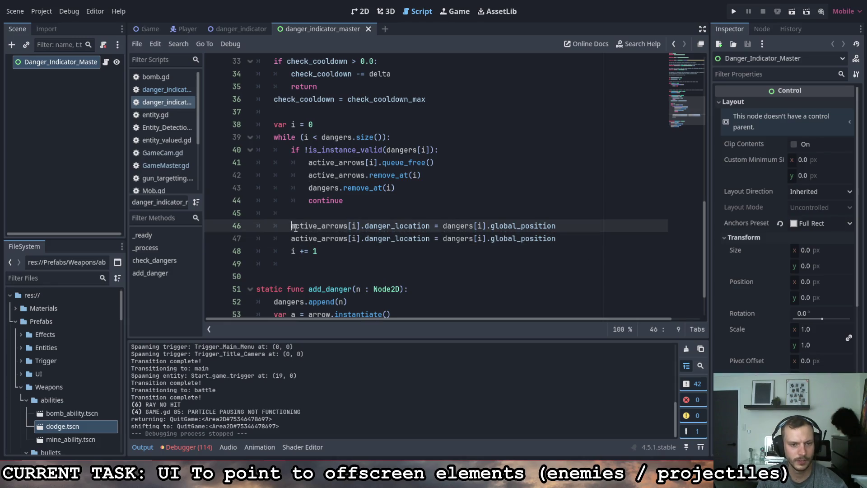
{"action": "key", "text": "ctrl+k"}
{"action": "left_click_drag", "start_coordinate": [430, 239], "coordinate": [394, 239]}
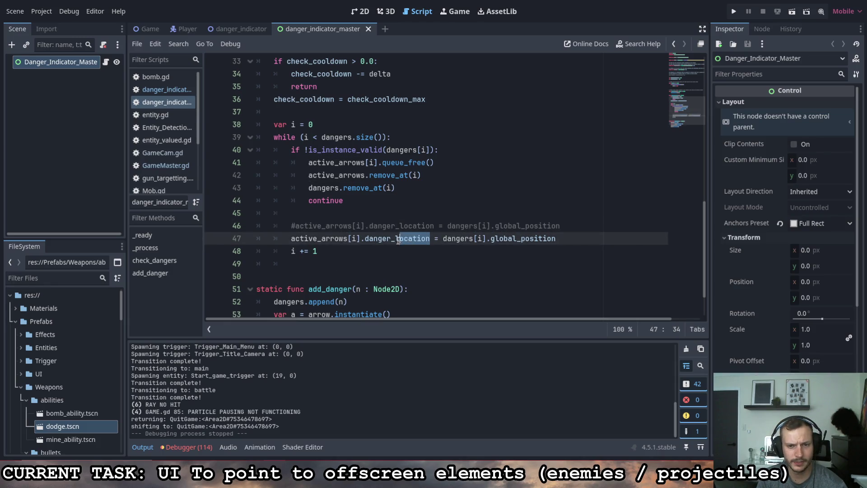
{"action": "type", "text": "node"}
{"action": "left_click_drag", "start_coordinate": [538, 238], "coordinate": [468, 239]}
{"action": "type", "text": "]"}
{"action": "key", "text": "ctrl+s"}
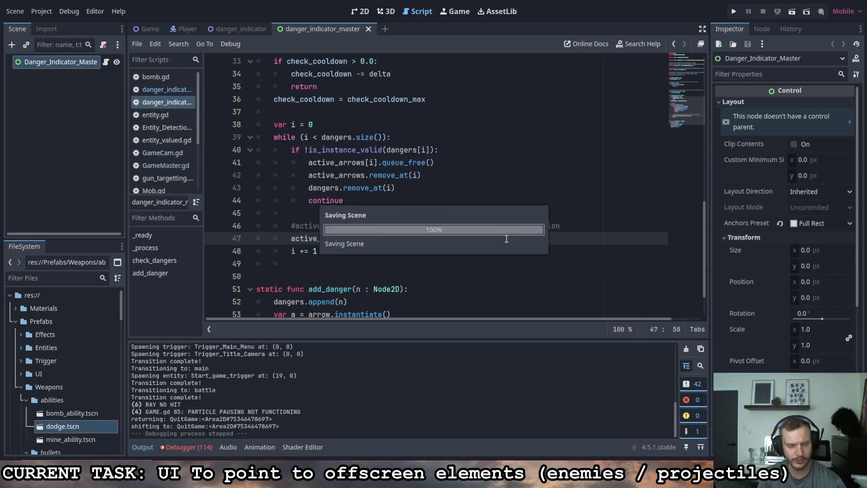
{"action": "mouse_move", "coordinate": [240, 26]}
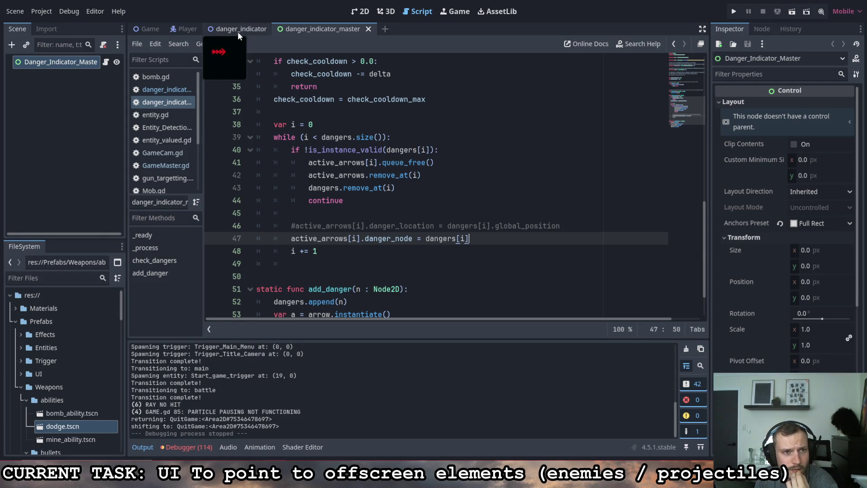
{"action": "left_click", "coordinate": [237, 31]}
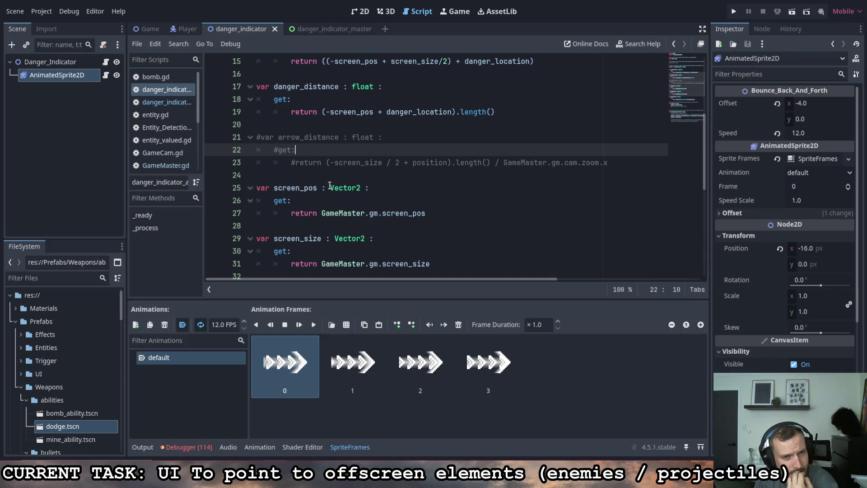
Step: Declare 'var danger_node : Node2D' below danger_location
{"action": "scroll", "coordinate": [329, 186], "scroll_direction": "up", "scroll_amount": 5}
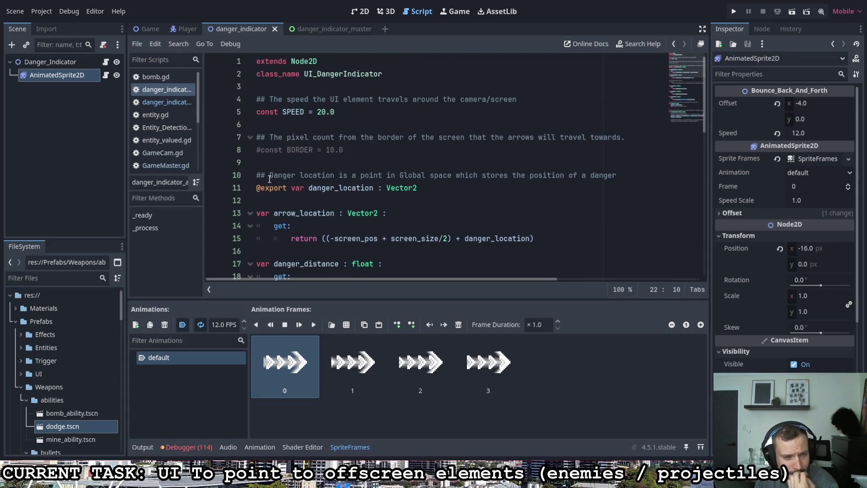
{"action": "left_click", "coordinate": [440, 190]}
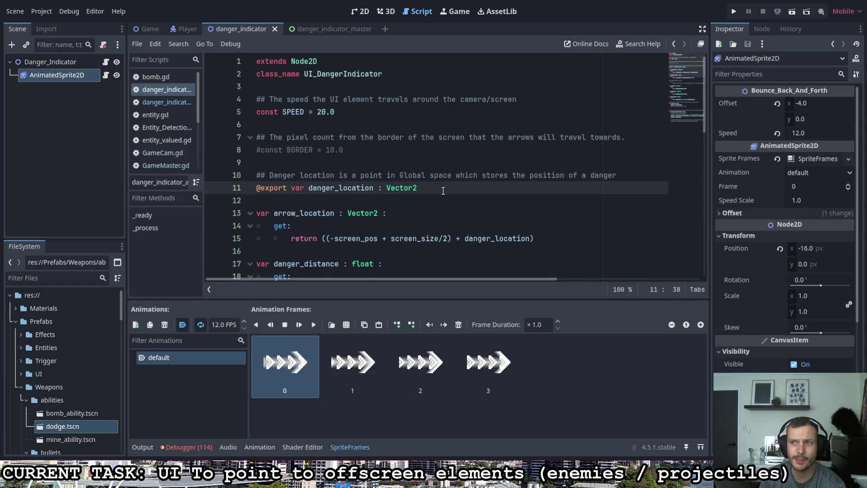
{"action": "key", "text": "Return"}
{"action": "type", "text": "var "}
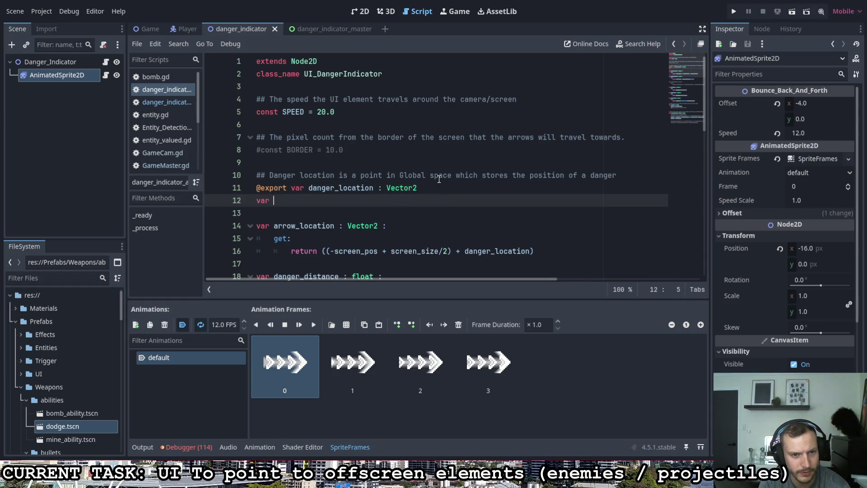
{"action": "type", "text": "danger"}
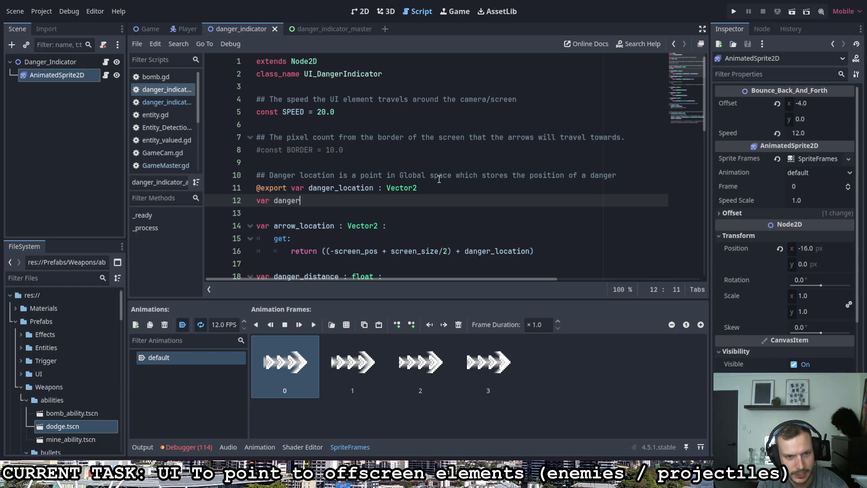
{"action": "type", "text": "_node : node2D"}
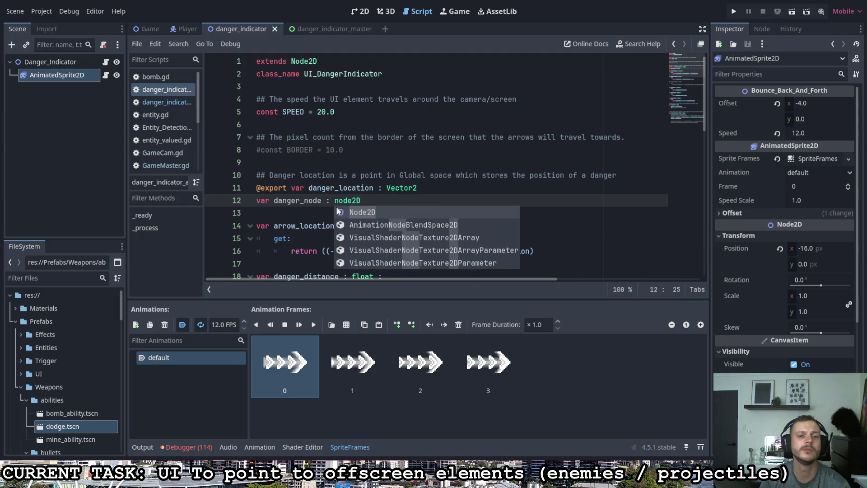
{"action": "key", "text": "Left"}
{"action": "key", "text": "Left"}
{"action": "key", "text": "Left"}
{"action": "key", "text": "BackSpace"}
{"action": "type", "text": "N"}
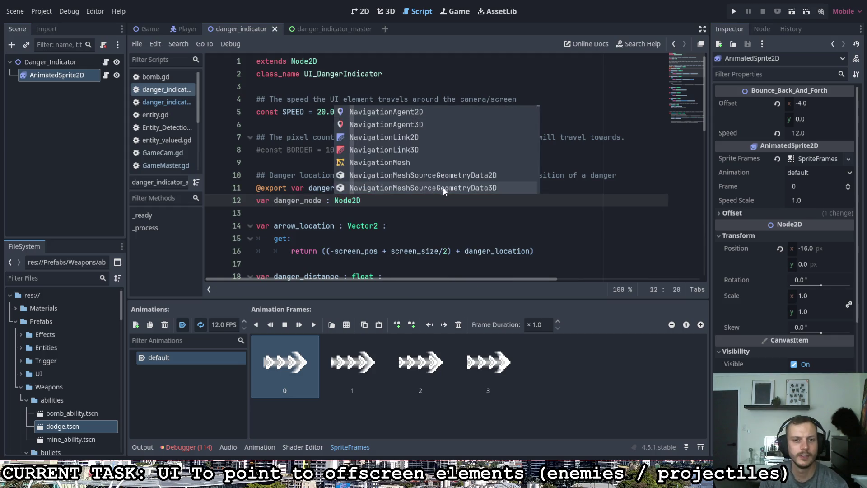
{"action": "left_click_drag", "start_coordinate": [296, 188], "coordinate": [255, 189]}
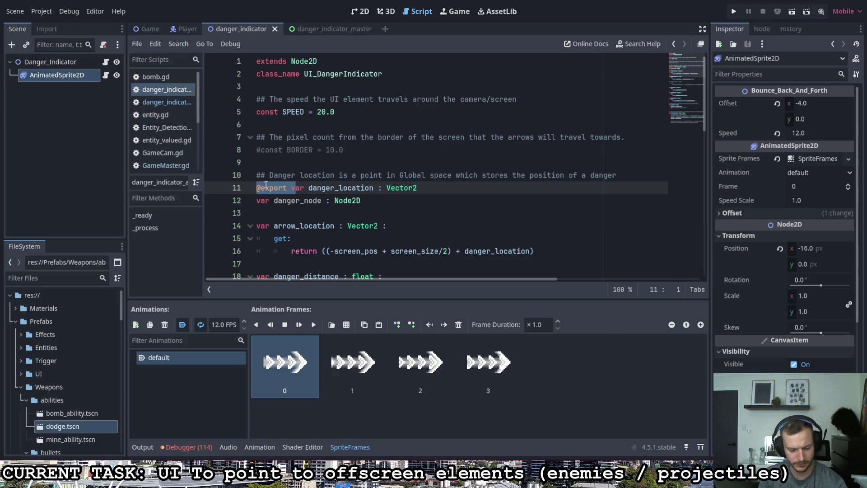
{"action": "key", "text": "BackSpace"}
{"action": "left_click", "coordinate": [419, 190]}
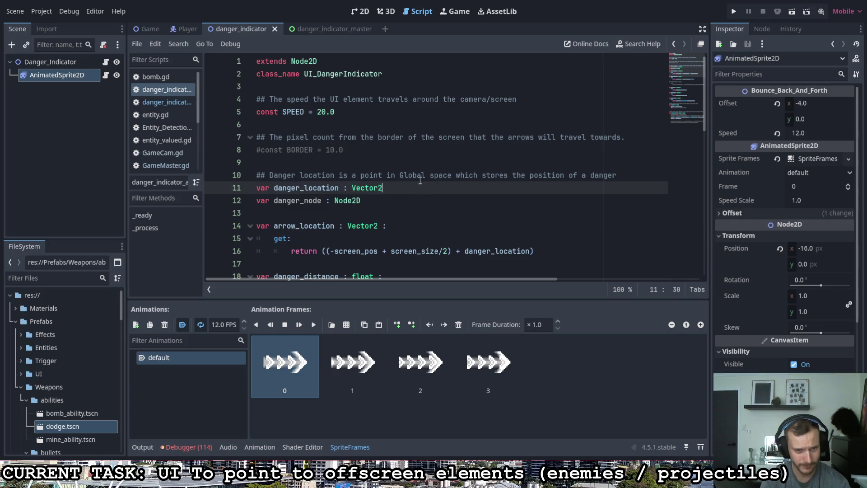
{"action": "type", "text": ":"}
{"action": "key", "text": "Return"}
{"action": "type", "text": "get:"}
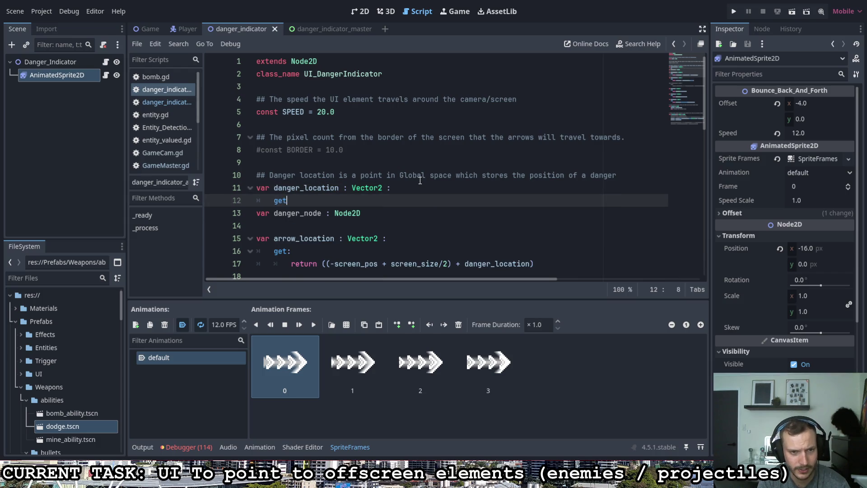
{"action": "key", "text": "Return"}
{"action": "type", "text": "n"}
{"action": "key", "text": "BackSpace"}
{"action": "type", "text": "dange"}
{"action": "key", "text": "Down"}
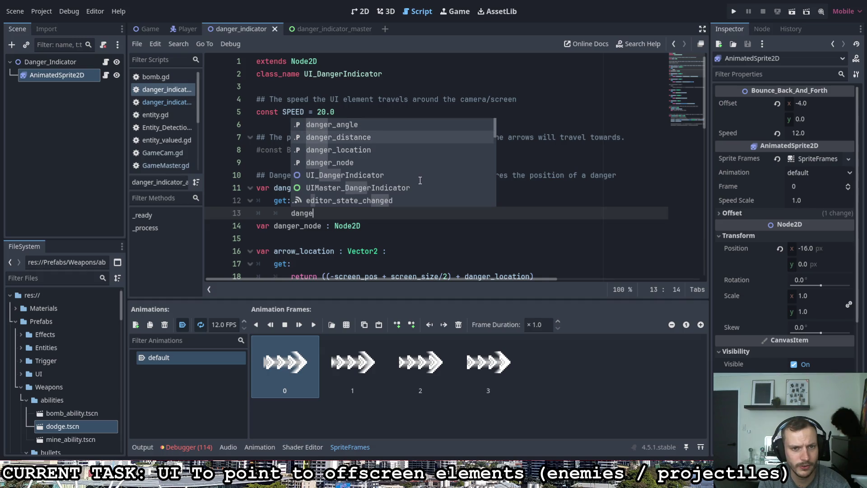
{"action": "key", "text": "Down"}
{"action": "key", "text": "Down"}
{"action": "key", "text": "Return"}
{"action": "type", "text": ".glob"}
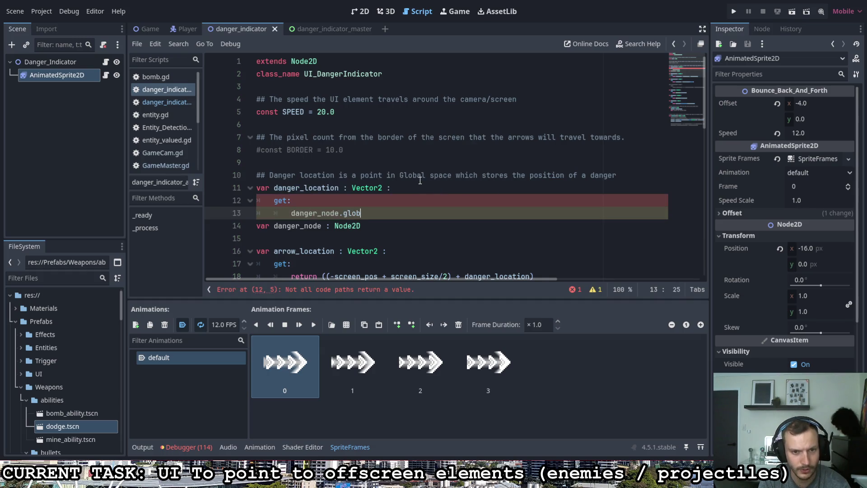
{"action": "key", "text": "Return"}
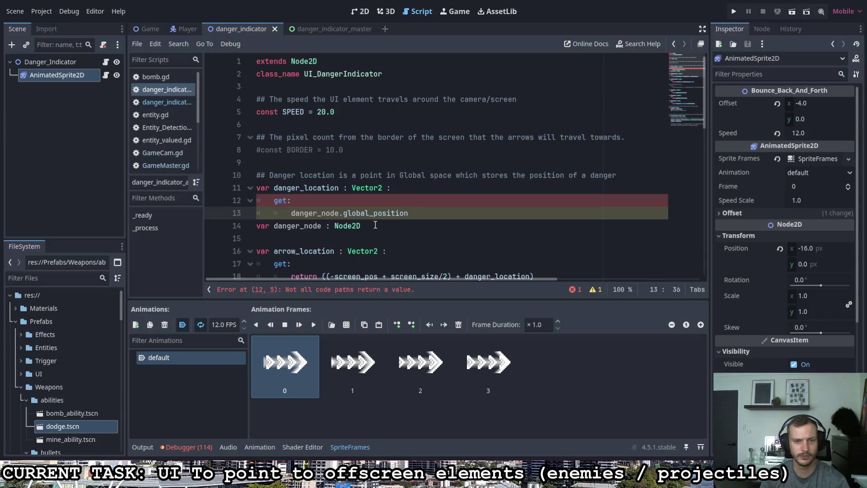
Step: Move the danger_node declaration up to line 10, add 'return' to the getter, and save
{"action": "key", "text": "Down"}
{"action": "key", "text": "shift+Home"}
{"action": "key", "text": "ctrl+c"}
{"action": "key", "text": "BackSpace"}
{"action": "left_click", "coordinate": [294, 162]}
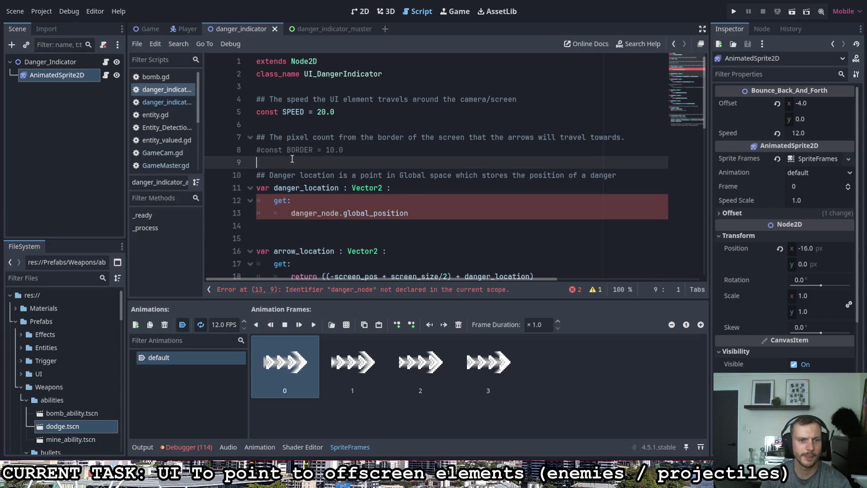
{"action": "key", "text": "Return"}
{"action": "key", "text": "Return"}
{"action": "key", "text": "Up"}
{"action": "key", "text": "ctrl+v"}
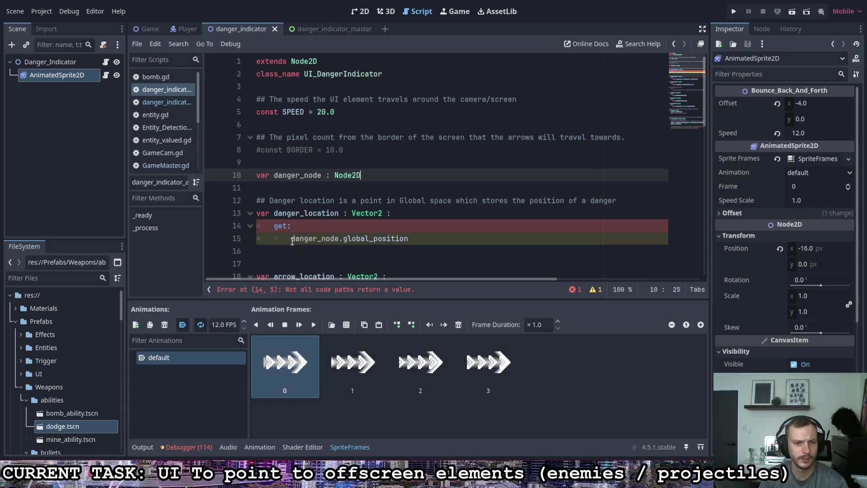
{"action": "left_click", "coordinate": [291, 238]}
{"action": "type", "text": "return"}
{"action": "key", "text": "ctrl+s"}
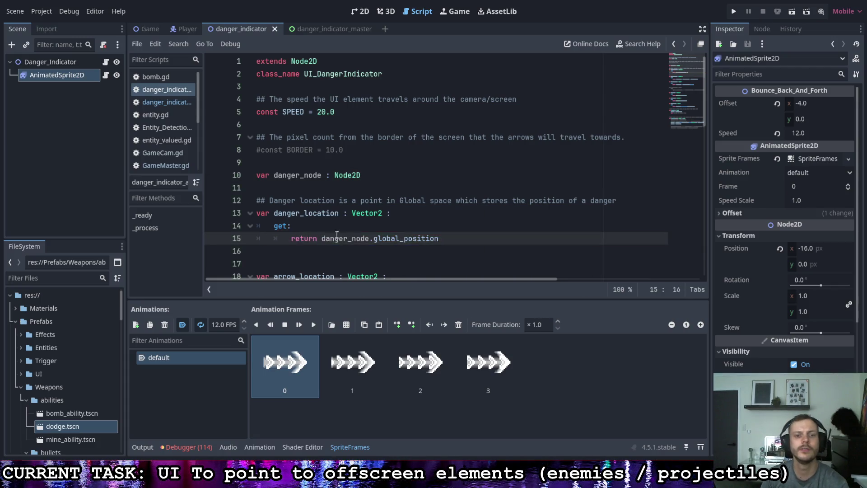
Step: Run the game to test the arrows, which stops on a Nil 'screen_pos' error
{"action": "left_click", "coordinate": [384, 213]}
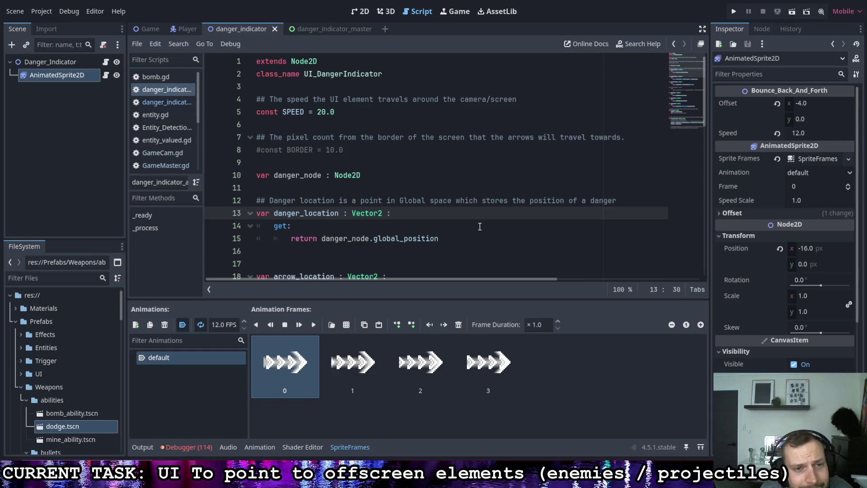
{"action": "scroll", "coordinate": [478, 236], "scroll_direction": "down", "scroll_amount": 3}
{"action": "scroll", "coordinate": [479, 237], "scroll_direction": "down", "scroll_amount": 10}
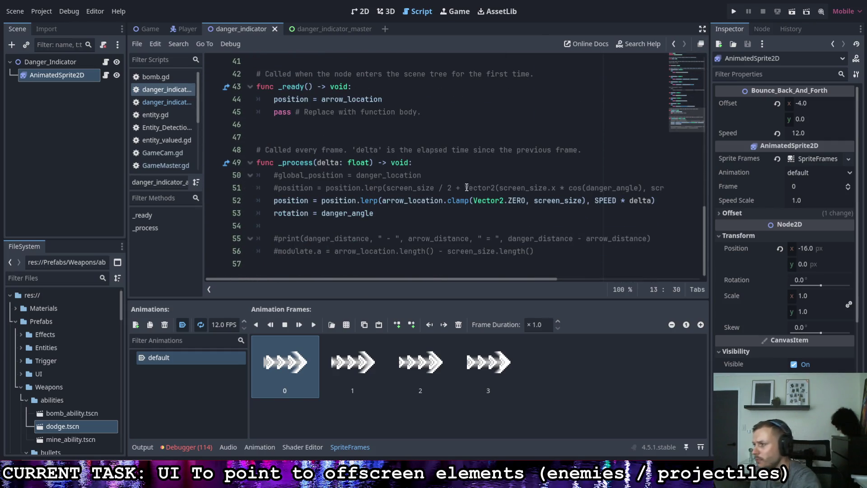
{"action": "left_click", "coordinate": [734, 11]}
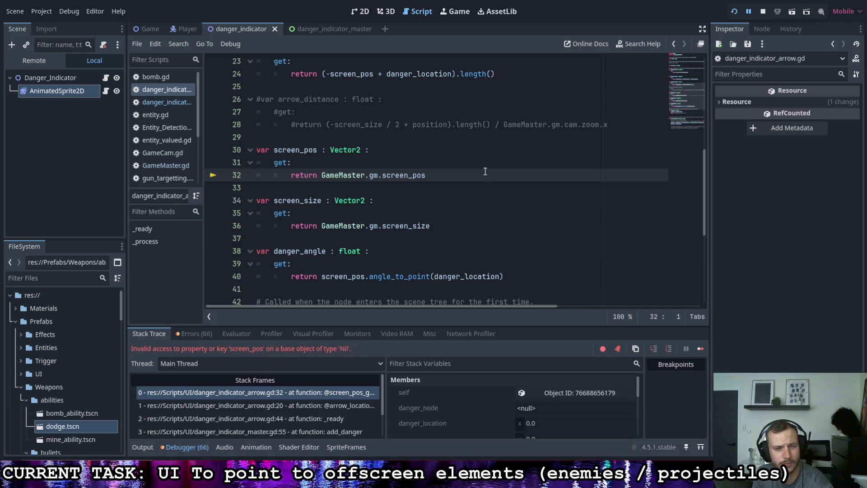
Step: In _ready, replace arrow_location with danger_location as the arrow's starting position
{"action": "scroll", "coordinate": [488, 173], "scroll_direction": "down", "scroll_amount": 3}
{"action": "scroll", "coordinate": [433, 230], "scroll_direction": "up", "scroll_amount": 7}
{"action": "scroll", "coordinate": [433, 230], "scroll_direction": "down", "scroll_amount": 9}
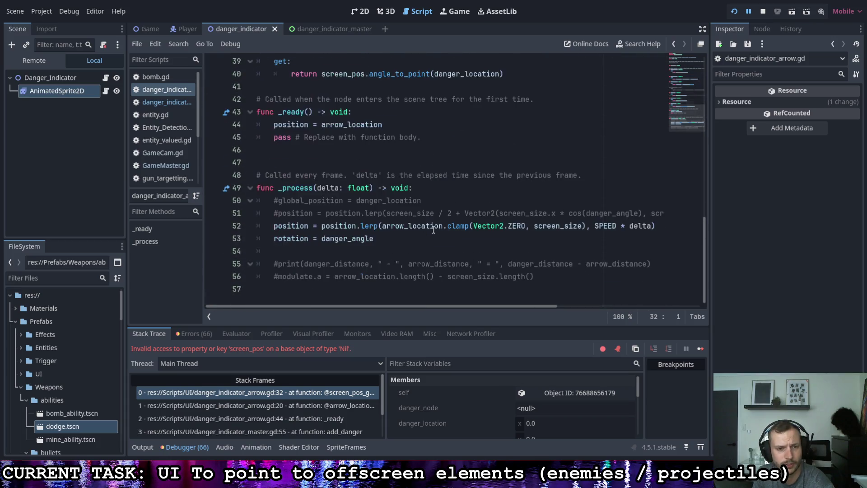
{"action": "scroll", "coordinate": [433, 223], "scroll_direction": "up", "scroll_amount": 2}
{"action": "left_click", "coordinate": [322, 201]}
{"action": "scroll", "coordinate": [401, 227], "scroll_direction": "up", "scroll_amount": 4}
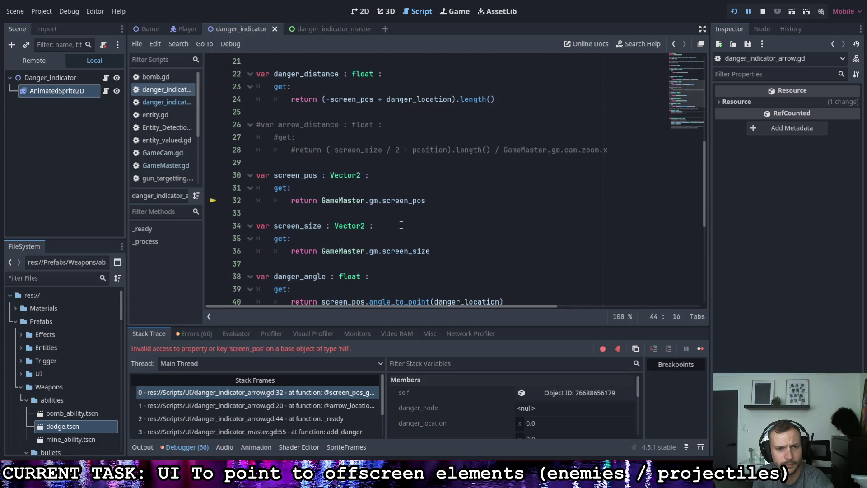
{"action": "scroll", "coordinate": [401, 225], "scroll_direction": "up", "scroll_amount": 4}
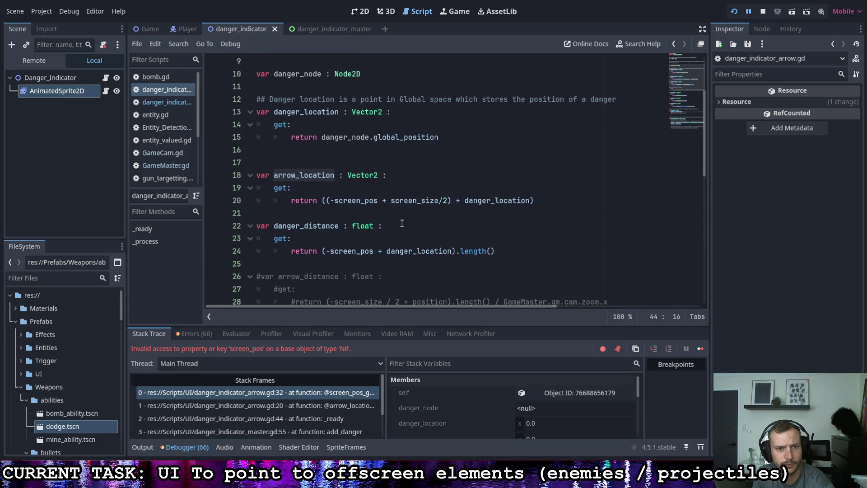
{"action": "scroll", "coordinate": [402, 223], "scroll_direction": "down", "scroll_amount": 7}
{"action": "key", "text": "ctrl+shift+Right"}
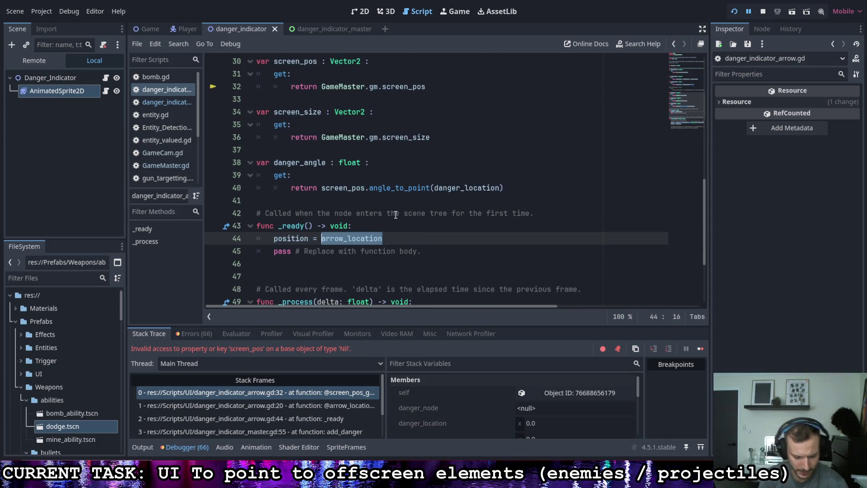
{"action": "type", "text": "danger"}
{"action": "key", "text": "Down"}
{"action": "key", "text": "Down"}
{"action": "key", "text": "Return"}
Step: Rerun the game, which halts on a Nil 'global_position' error, and bring up danger_indicator_master
{"action": "key", "text": "Up"}
{"action": "key", "text": "Up"}
{"action": "key", "text": "Up"}
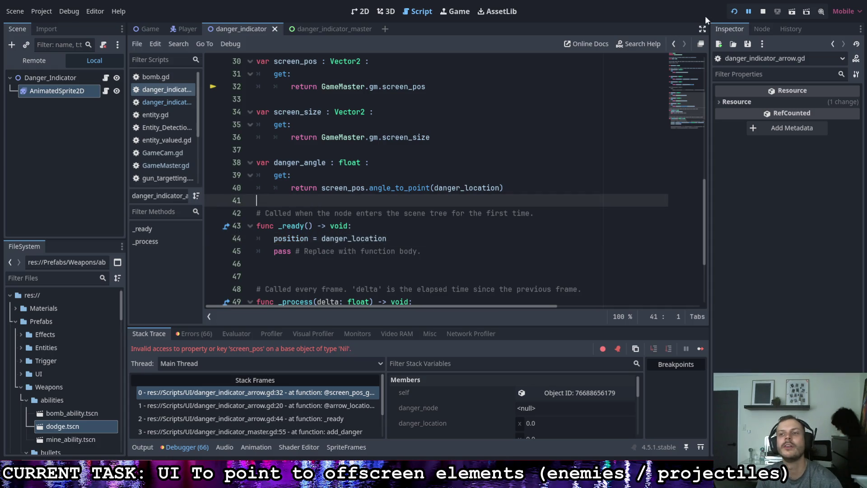
{"action": "left_click", "coordinate": [734, 11]}
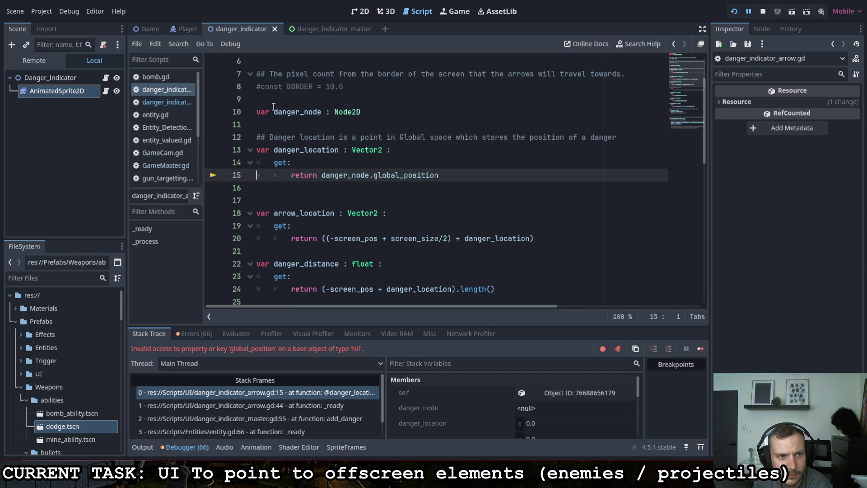
{"action": "left_click", "coordinate": [304, 31]}
Step: In add_danger, add 'a.danger_node = n' after active_arrows.append(a)
{"action": "scroll", "coordinate": [271, 145], "scroll_direction": "down", "scroll_amount": 2}
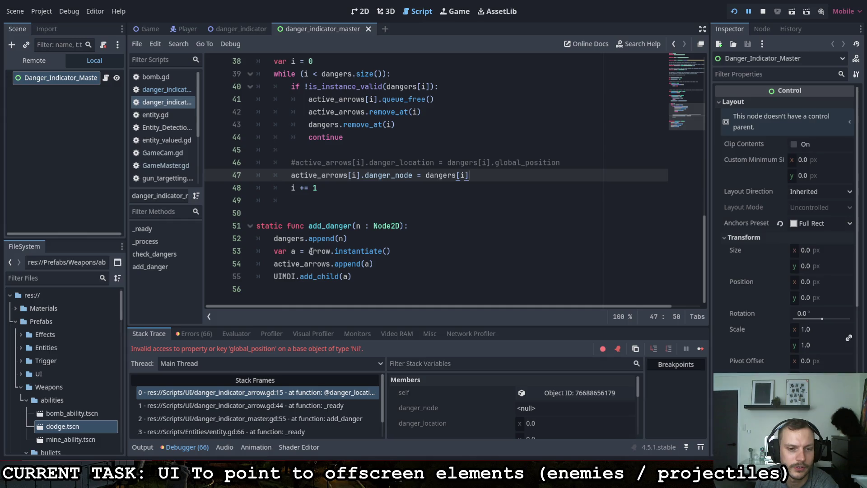
{"action": "left_click_drag", "start_coordinate": [352, 277], "coordinate": [274, 280]}
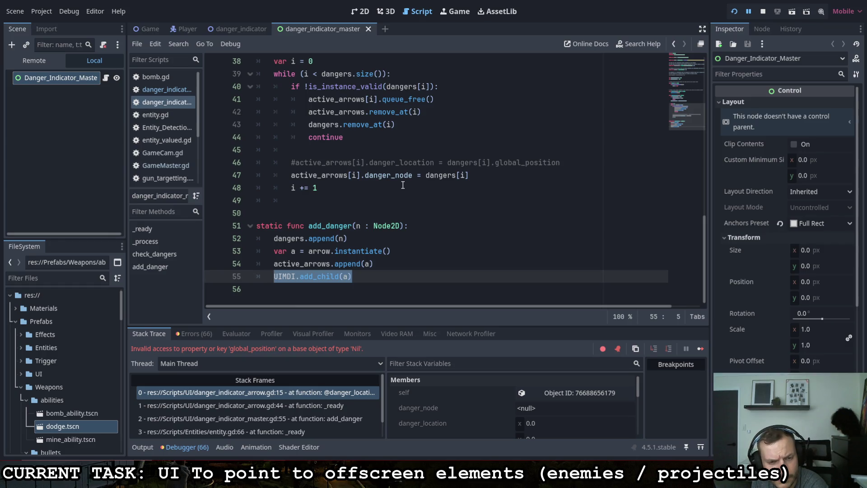
{"action": "left_click", "coordinate": [360, 226]}
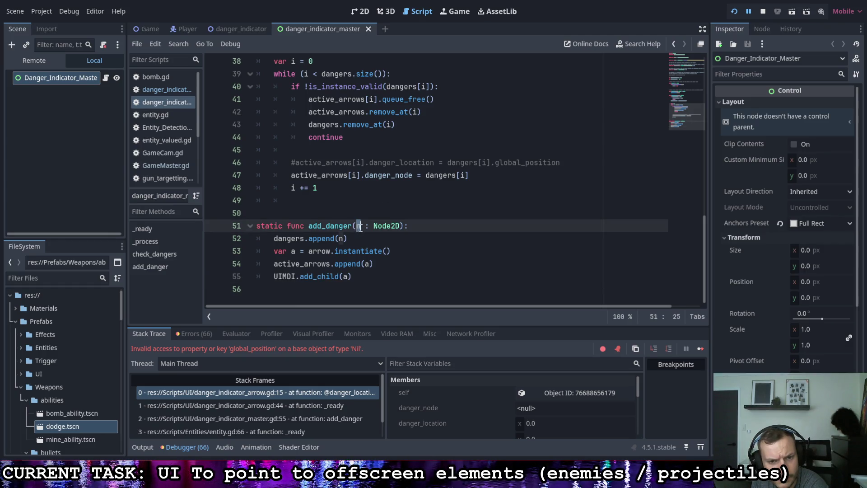
{"action": "left_click", "coordinate": [381, 265]}
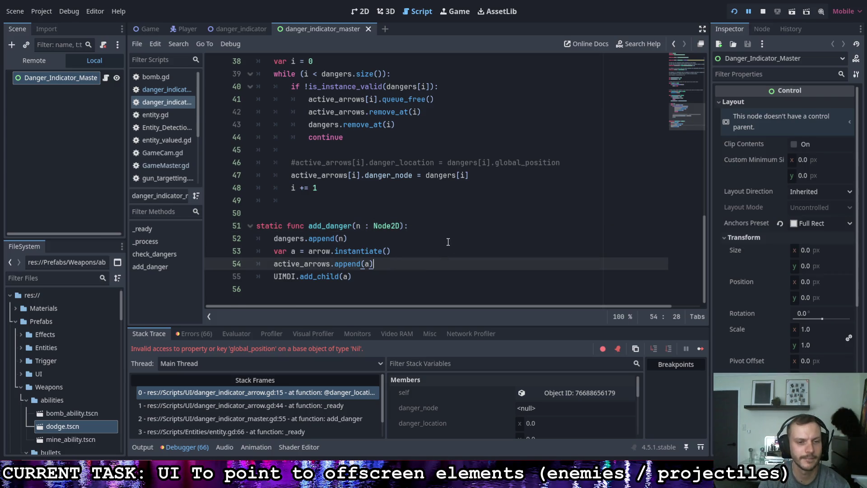
{"action": "key", "text": "Return"}
{"action": "type", "text": "a."}
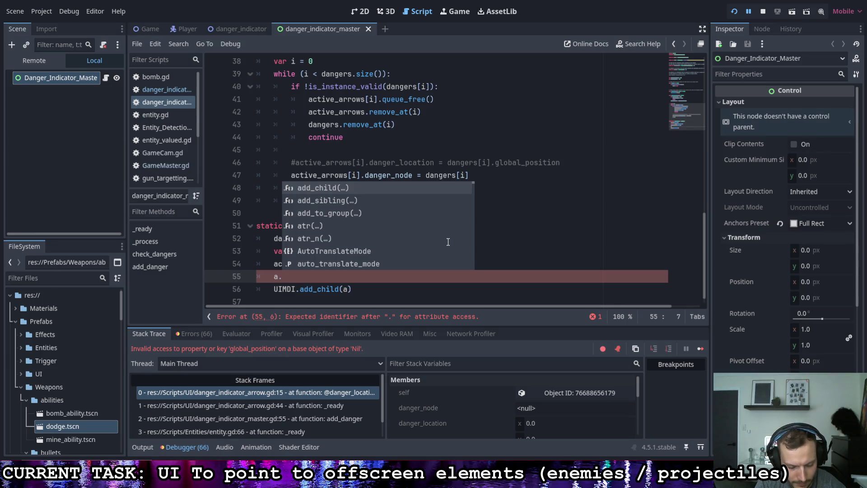
{"action": "type", "text": "danger_node = n"}
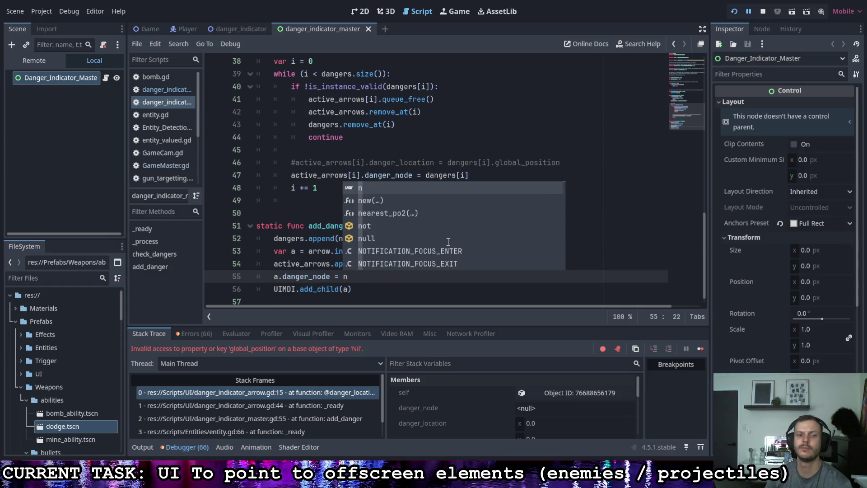
{"action": "left_click", "coordinate": [375, 275]}
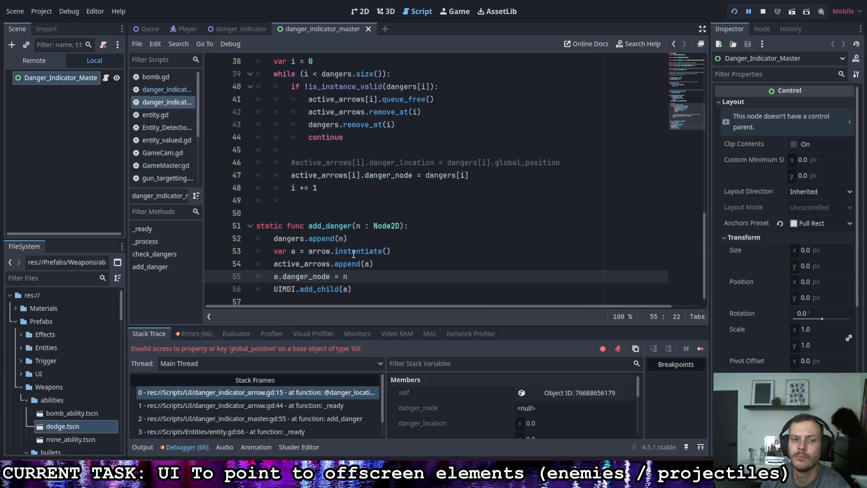
Step: Check the loop's danger_node assignment on line 47 and relaunch the game
{"action": "left_click", "coordinate": [291, 175]}
{"action": "left_click", "coordinate": [501, 175]}
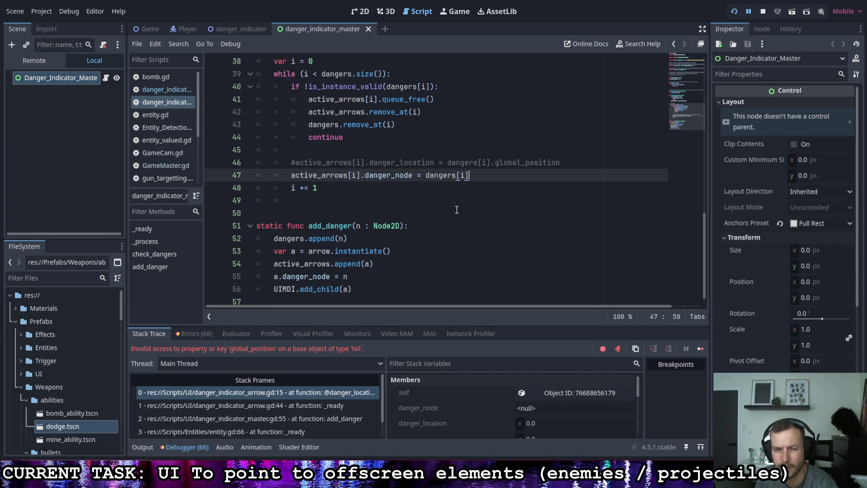
{"action": "scroll", "coordinate": [454, 210], "scroll_direction": "up", "scroll_amount": 3}
{"action": "scroll", "coordinate": [459, 199], "scroll_direction": "down", "scroll_amount": 1}
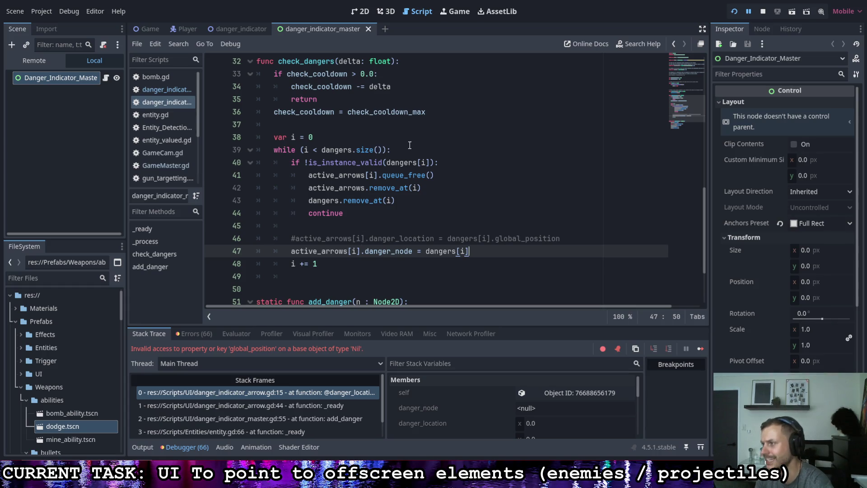
{"action": "left_click", "coordinate": [732, 14]}
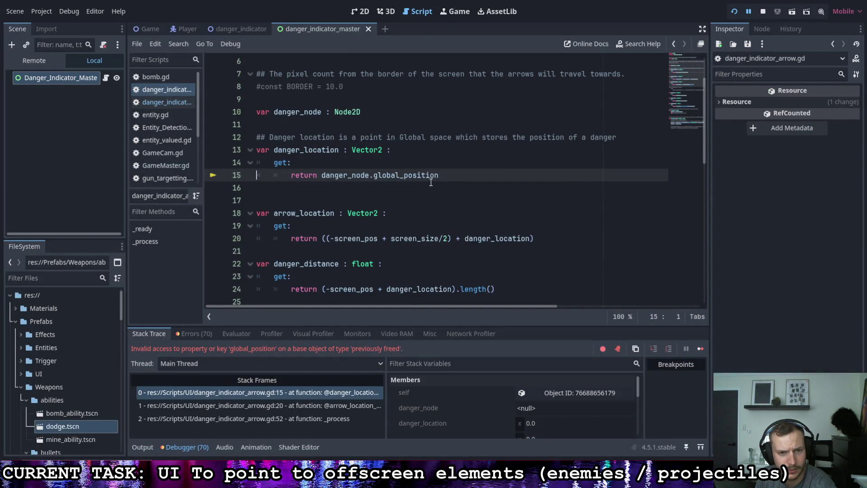
Step: Start an 'if danger_node' line at the top of _ready
{"action": "mouse_move", "coordinate": [431, 182]}
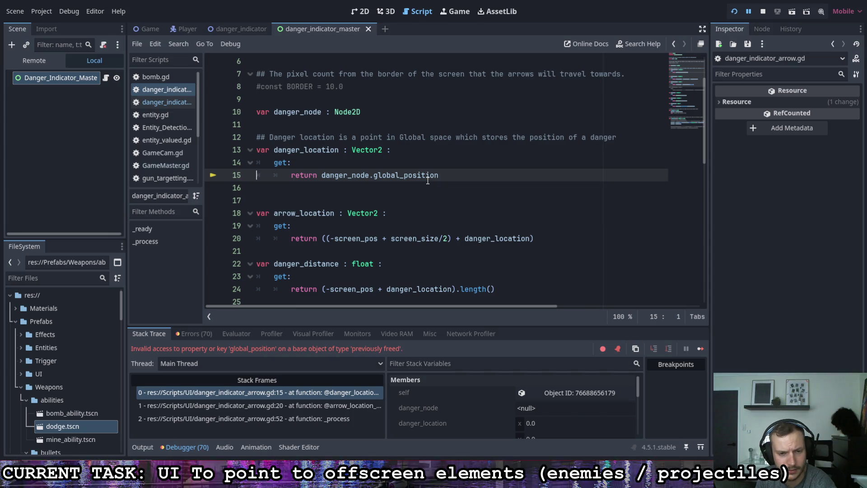
{"action": "scroll", "coordinate": [389, 203], "scroll_direction": "down", "scroll_amount": 10}
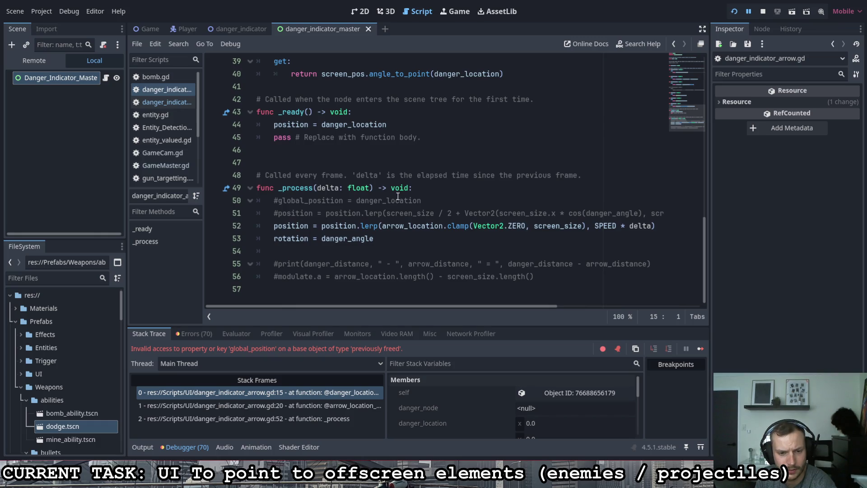
{"action": "mouse_move", "coordinate": [398, 195]}
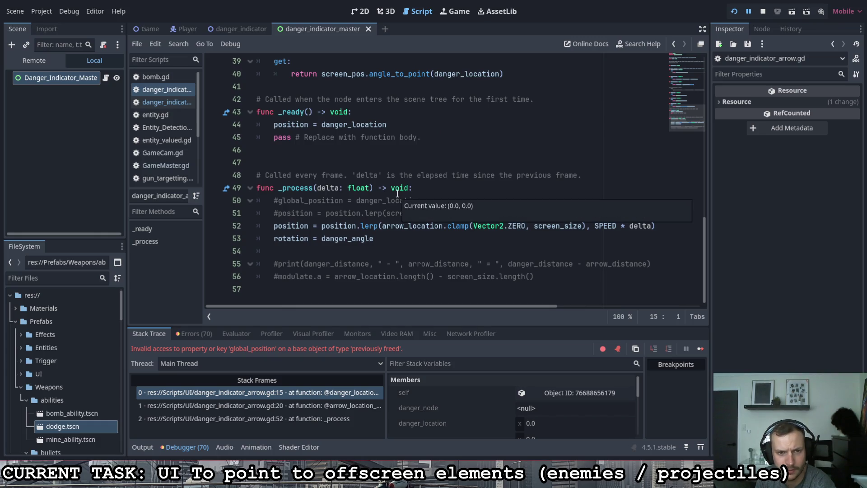
{"action": "scroll", "coordinate": [398, 194], "scroll_direction": "up", "scroll_amount": 1}
{"action": "scroll", "coordinate": [399, 192], "scroll_direction": "up", "scroll_amount": 2}
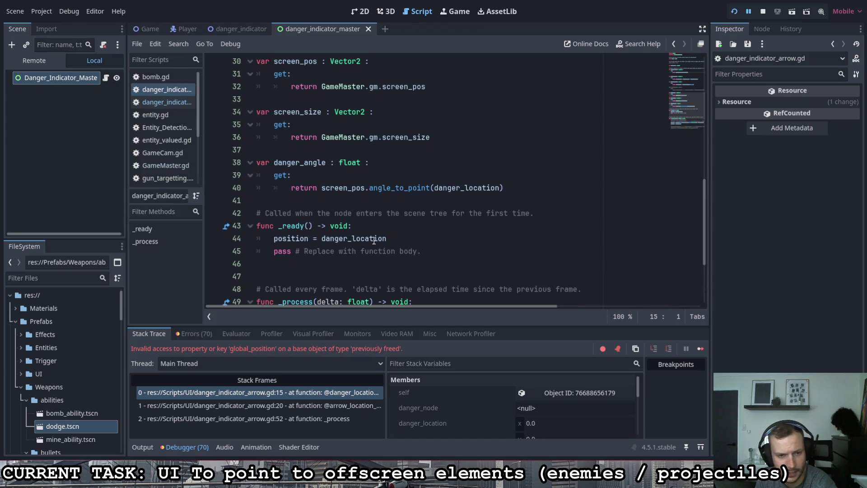
{"action": "left_click", "coordinate": [378, 225]}
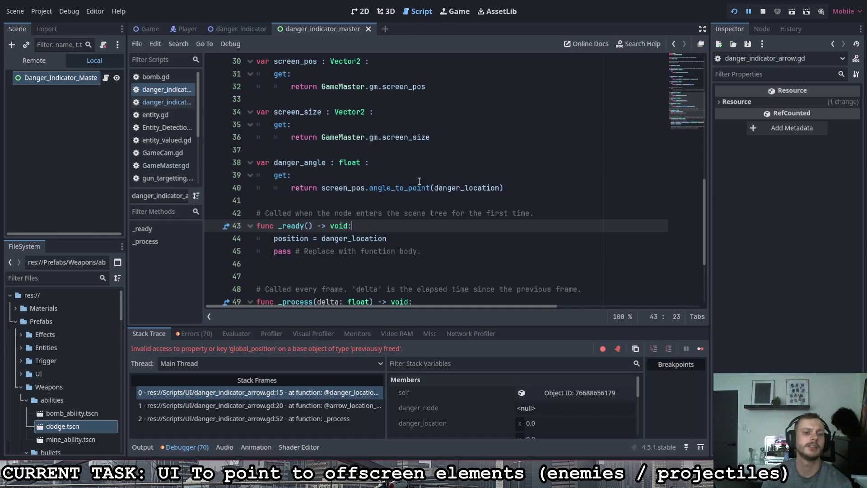
{"action": "key", "text": "Return"}
{"action": "type", "text": "if "}
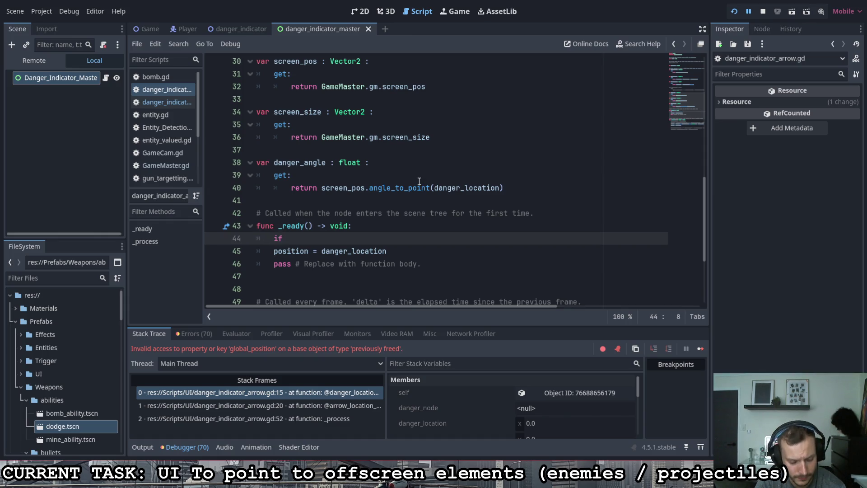
{"action": "type", "text": "danger"}
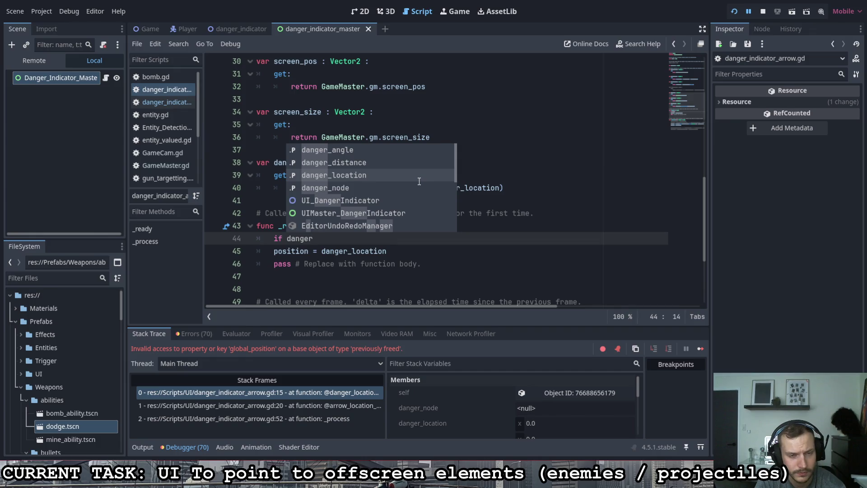
{"action": "left_click", "coordinate": [419, 181]}
Step: Turn it into 'if !is_instance_valid(danger_node):' with a new body line
{"action": "left_click", "coordinate": [287, 238]}
{"action": "type", "text": "is_instance_"}
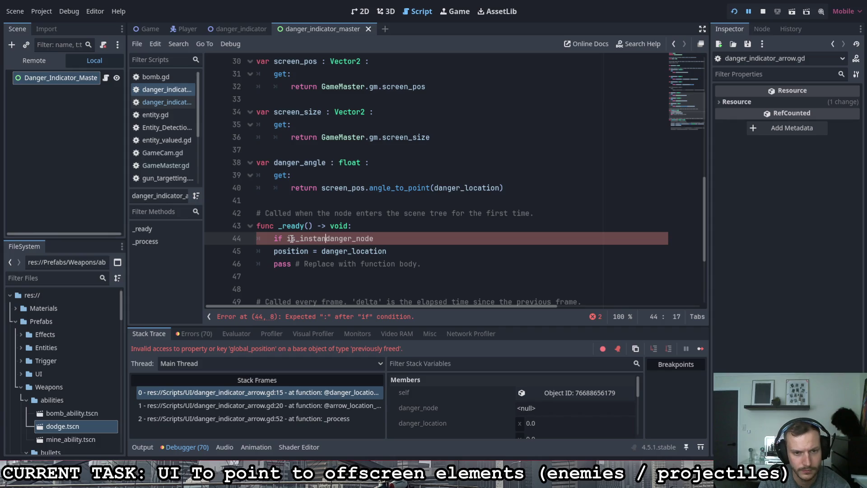
{"action": "key", "text": "Down"}
{"action": "key", "text": "Down"}
{"action": "key", "text": "Return"}
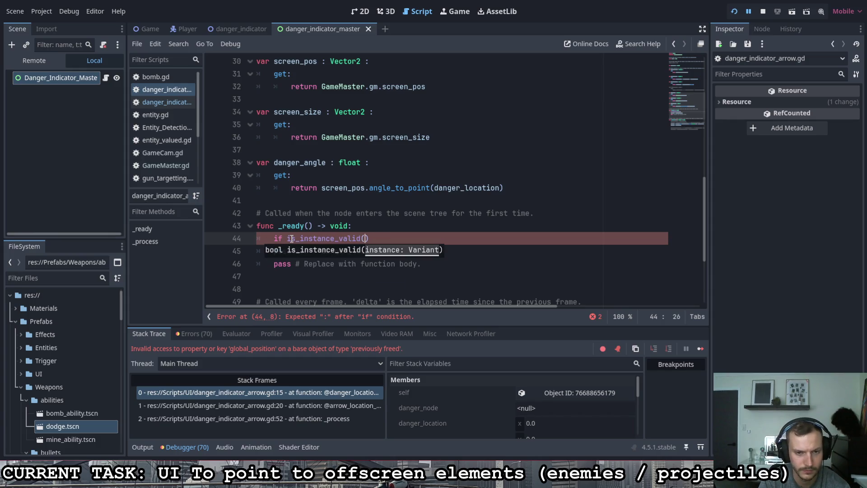
{"action": "type", "text": "danger"}
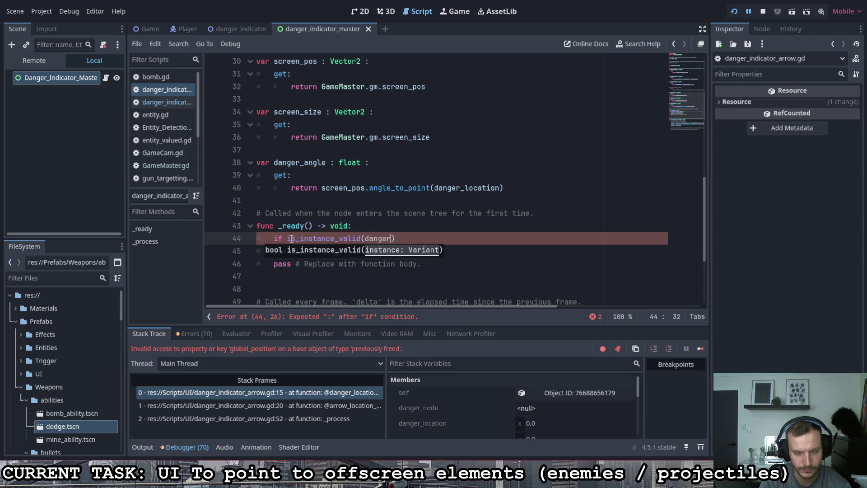
{"action": "key", "text": "Down"}
{"action": "key", "text": "Down"}
{"action": "key", "text": "Down"}
{"action": "key", "text": "Return"}
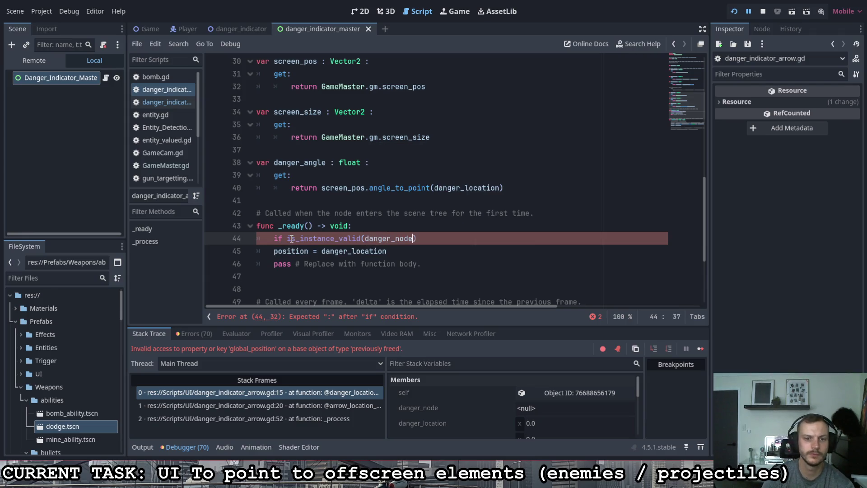
{"action": "left_click", "coordinate": [287, 238]}
{"action": "type", "text": "!"}
{"action": "left_click", "coordinate": [443, 242]}
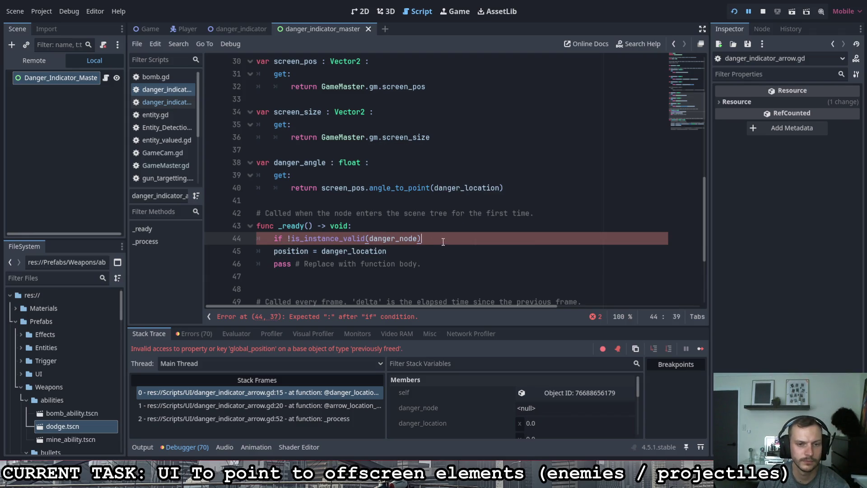
{"action": "type", "text": ":"}
{"action": "key", "text": "Return"}
Step: Drop the negation and empty body, indent 'position = danger_location' under the validity check, and save
{"action": "type", "text": "qu"}
{"action": "key", "text": "BackSpace"}
{"action": "key", "text": "BackSpace"}
{"action": "key", "text": "BackSpace"}
{"action": "key", "text": "BackSpace"}
{"action": "key", "text": "BackSpace"}
{"action": "key", "text": "Home"}
{"action": "key", "text": "Right"}
{"action": "key", "text": "Right"}
{"action": "key", "text": "Right"}
{"action": "key", "text": "Delete"}
{"action": "left_click", "coordinate": [276, 252]}
{"action": "key", "text": "Tab"}
{"action": "key", "text": "End"}
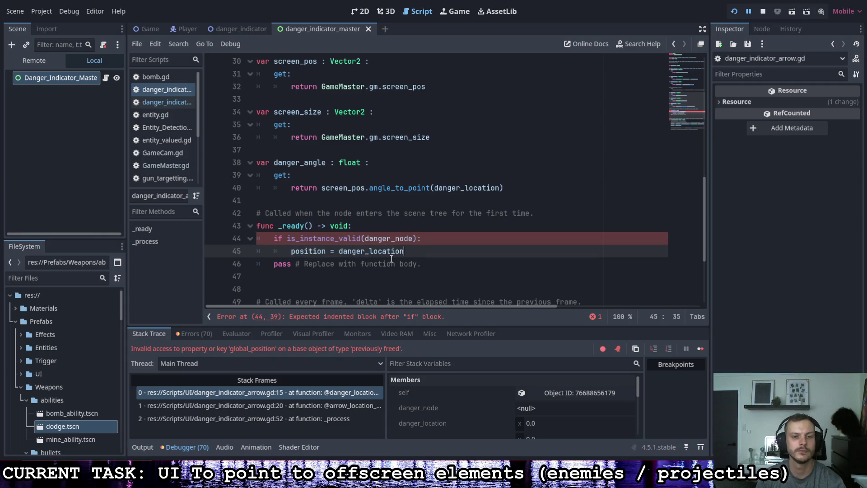
{"action": "key", "text": "ctrl+s"}
{"action": "scroll", "coordinate": [393, 271], "scroll_direction": "down", "scroll_amount": 3}
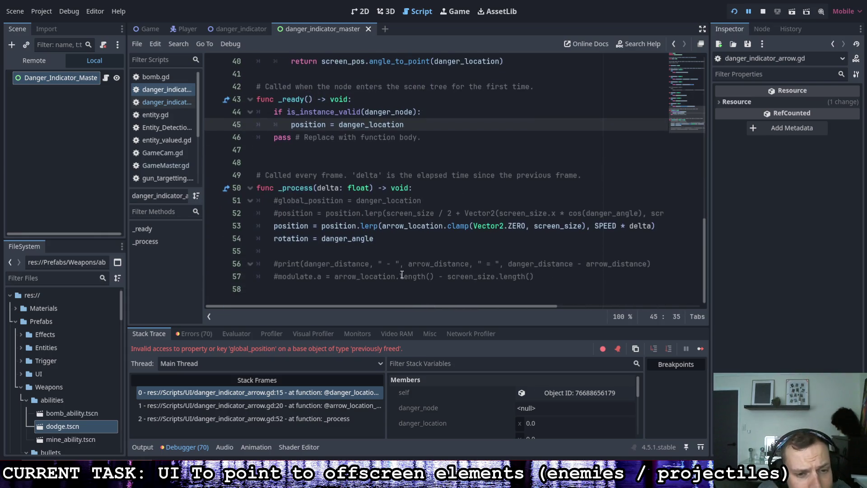
{"action": "scroll", "coordinate": [401, 272], "scroll_direction": "up", "scroll_amount": 3}
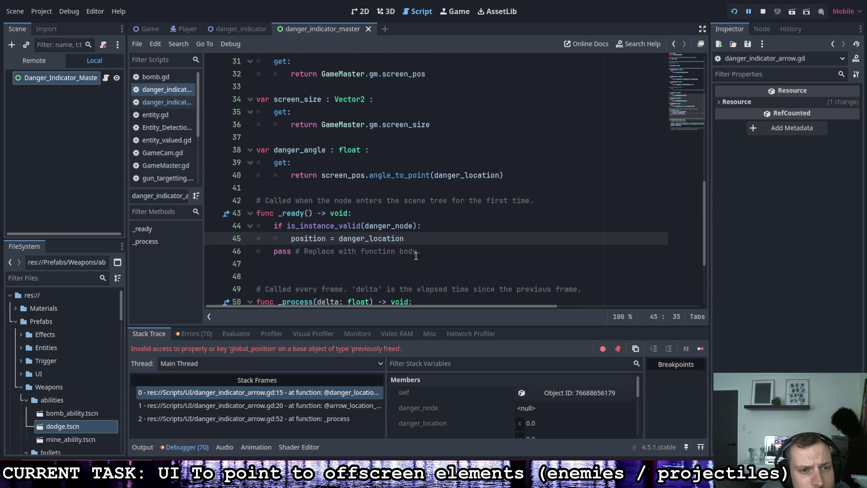
Step: Rerun the game from the danger_indicator_master script to test the fix
{"action": "left_click", "coordinate": [169, 102]}
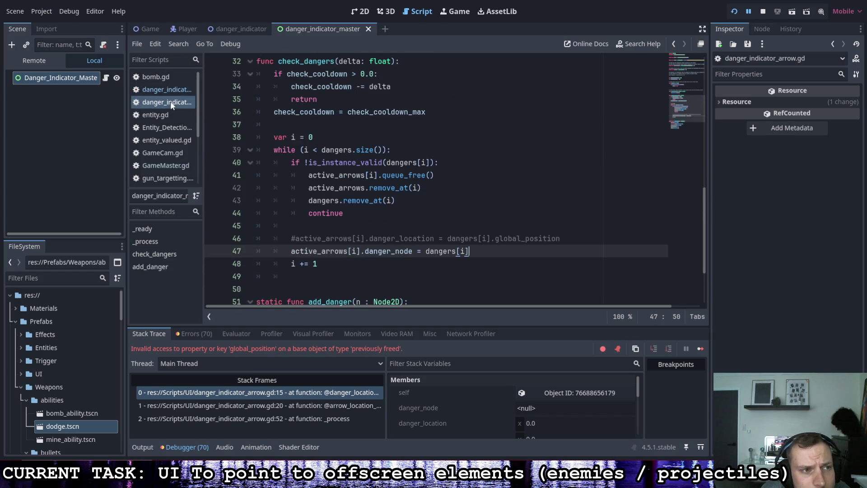
{"action": "scroll", "coordinate": [471, 179], "scroll_direction": "down", "scroll_amount": 1}
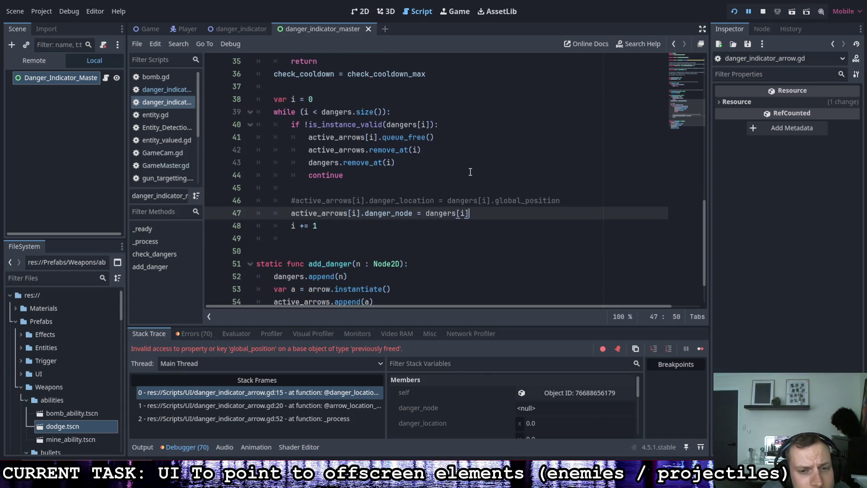
{"action": "key", "text": "F5"}
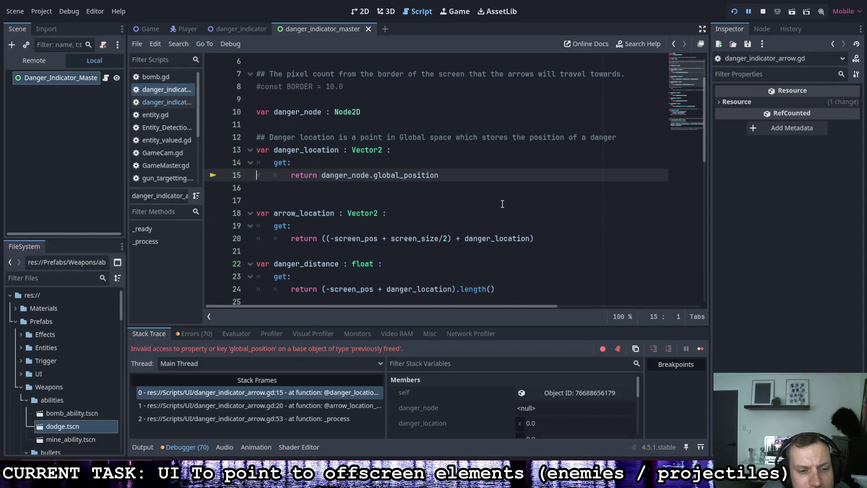
Step: Trace the freed-node error through stack frames at lines 15 and 20 to line 53 of _process
{"action": "scroll", "coordinate": [495, 206], "scroll_direction": "down", "scroll_amount": 9}
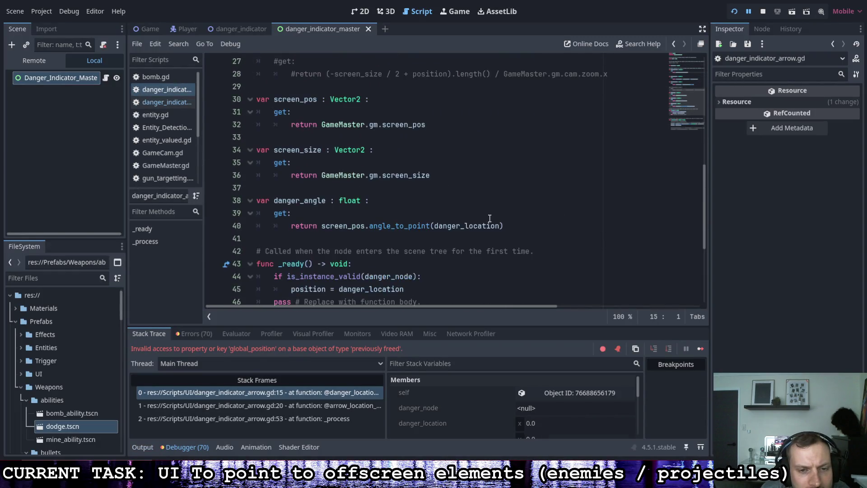
{"action": "scroll", "coordinate": [479, 203], "scroll_direction": "up", "scroll_amount": 5}
{"action": "scroll", "coordinate": [474, 207], "scroll_direction": "down", "scroll_amount": 5}
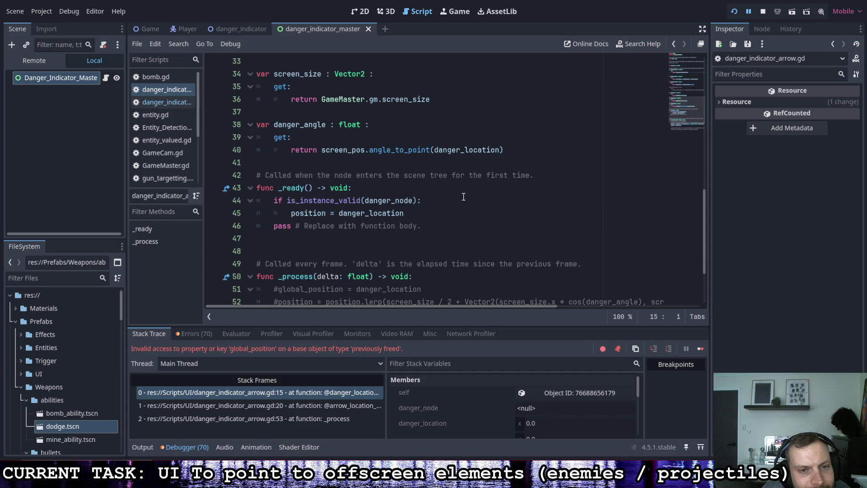
{"action": "left_click", "coordinate": [317, 406]}
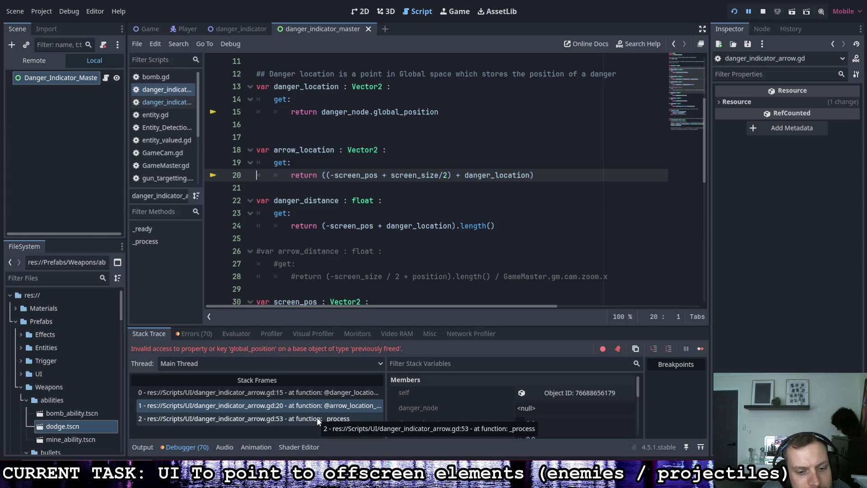
{"action": "left_click", "coordinate": [317, 419]}
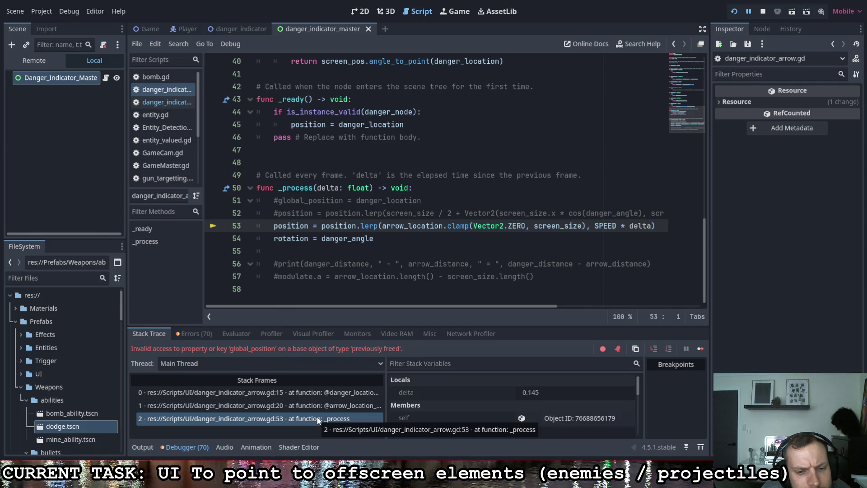
{"action": "left_click", "coordinate": [316, 405]}
{"action": "left_click", "coordinate": [316, 391]}
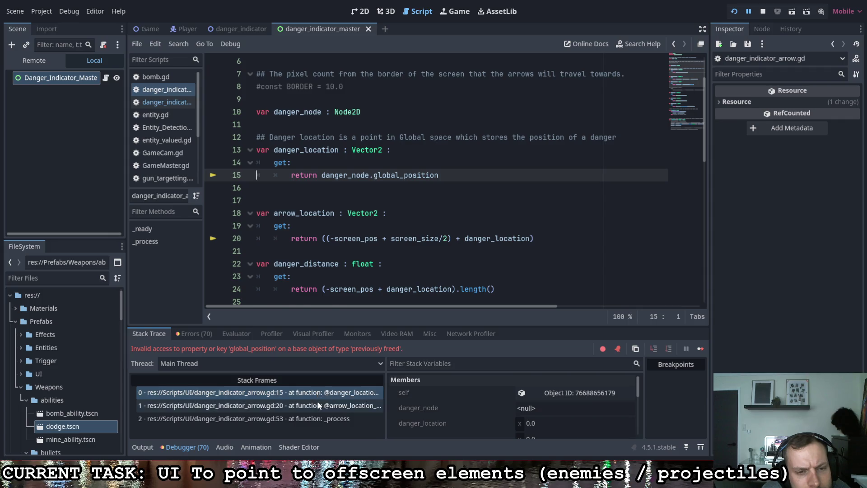
{"action": "left_click", "coordinate": [318, 400]}
{"action": "left_click", "coordinate": [316, 419]}
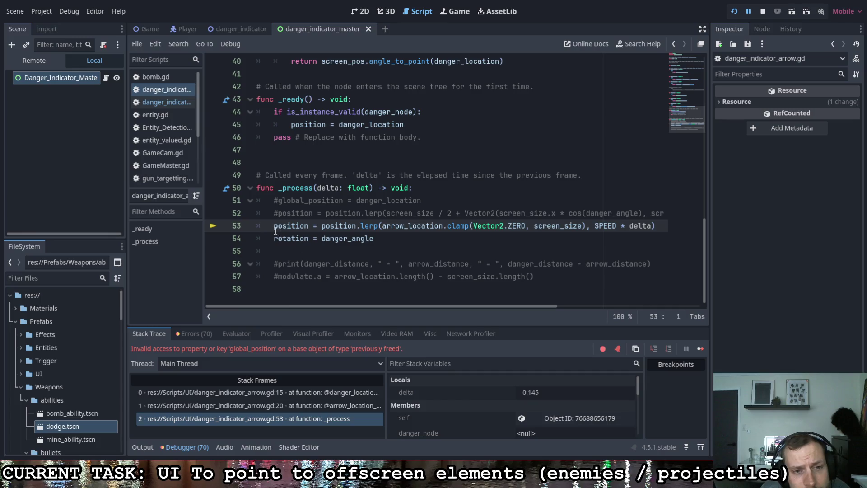
Step: Wrap the position and rotation lines in an 'if is_instance_valid(danger_node):' check
{"action": "key", "text": "ctrl+shift+Return"}
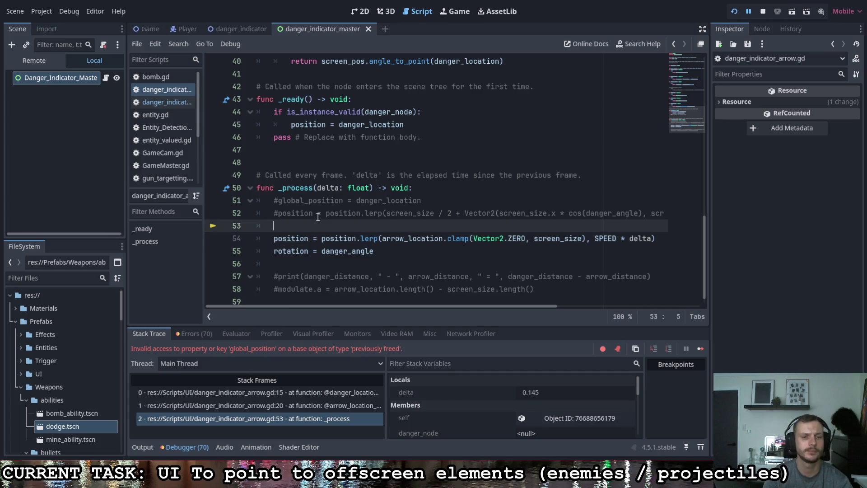
{"action": "type", "text": "if is"}
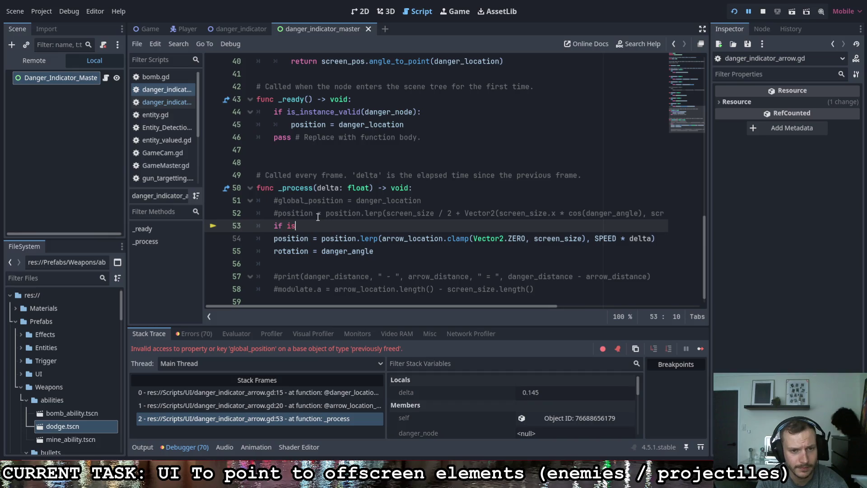
{"action": "type", "text": "_instanc"}
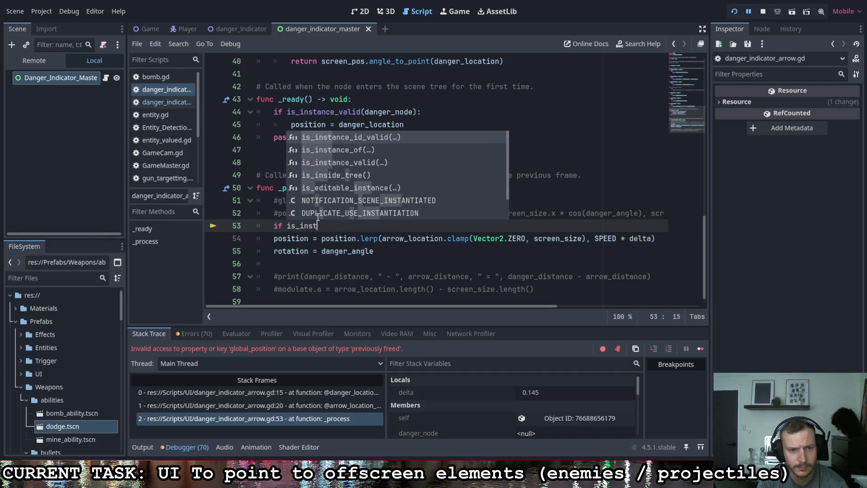
{"action": "key", "text": "Down"}
{"action": "key", "text": "Return"}
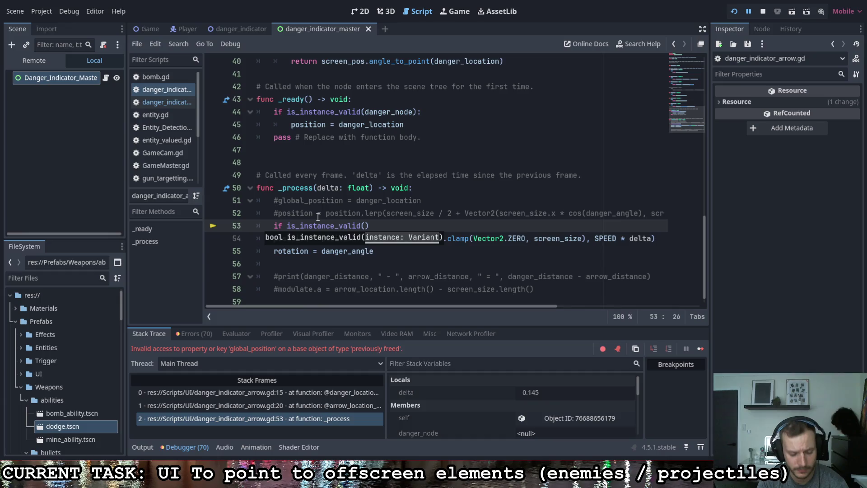
{"action": "type", "text": "danger_node"}
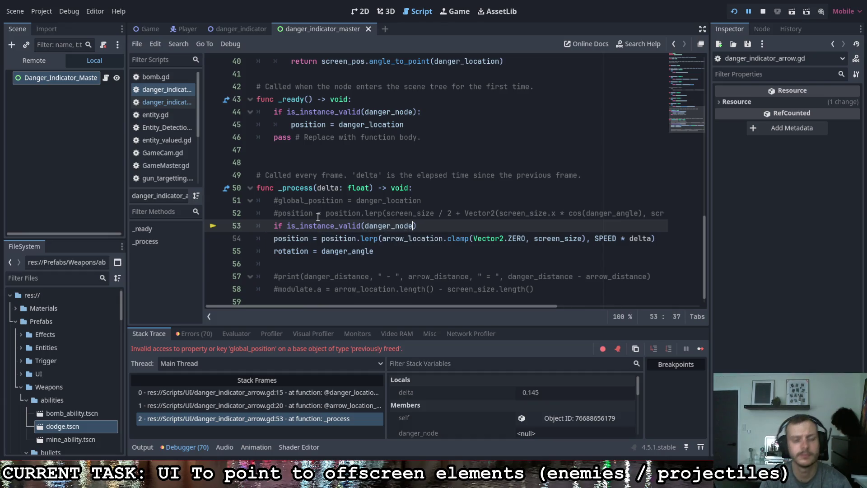
{"action": "type", "text": "):"}
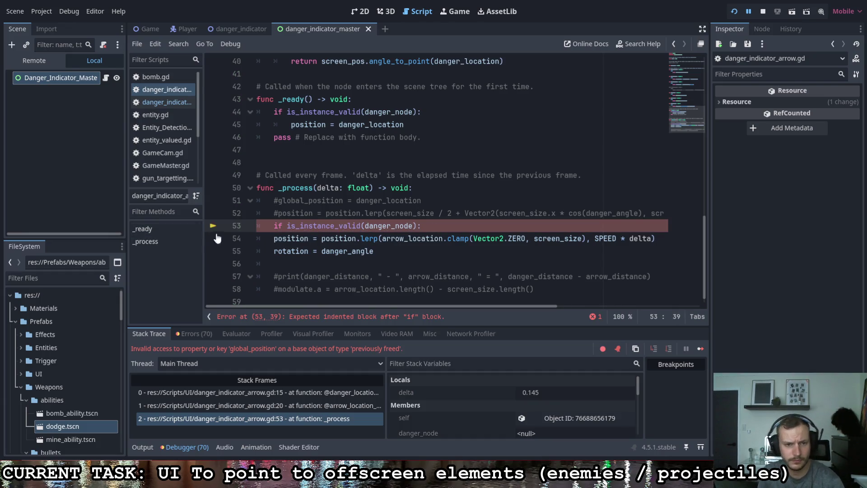
{"action": "left_click", "coordinate": [265, 237]}
{"action": "key", "text": "Tab"}
{"action": "left_click", "coordinate": [267, 251]}
{"action": "key", "text": "Tab"}
{"action": "left_click", "coordinate": [399, 253]}
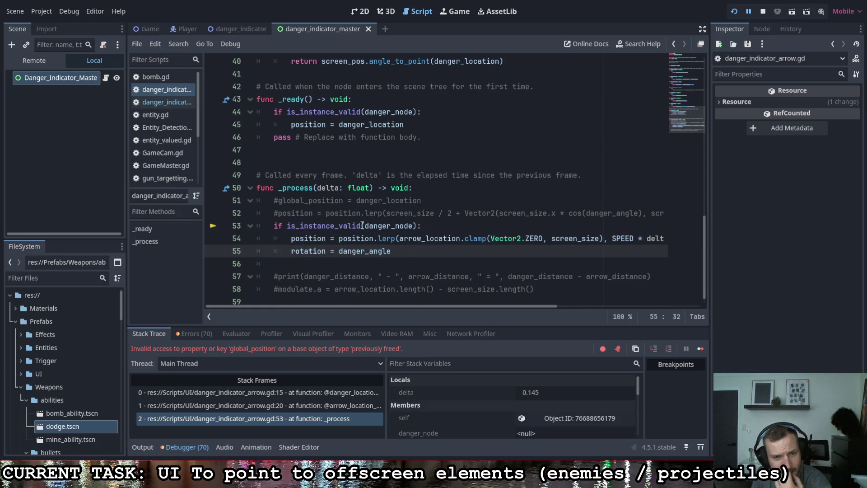
Step: Change it to 'if !is_instance_valid(danger_node): return', unindent the following lines, and relaunch the game
{"action": "left_click", "coordinate": [287, 225]}
{"action": "type", "text": "!"}
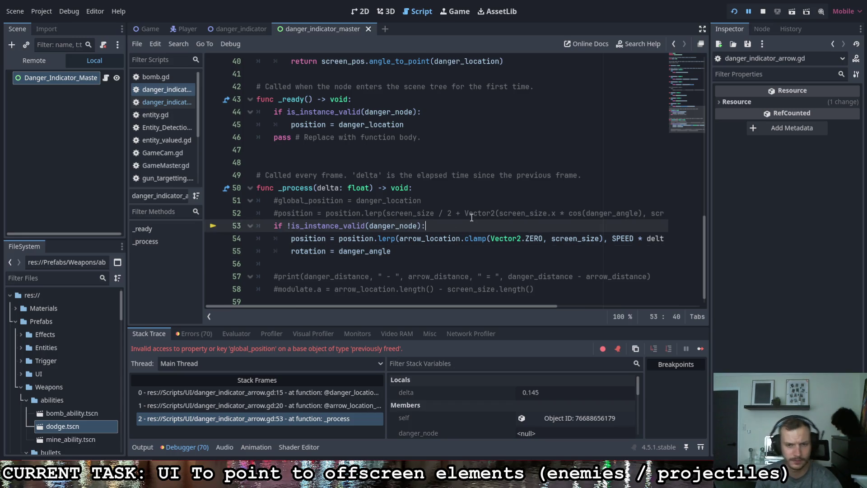
{"action": "key", "text": "Return"}
{"action": "type", "text": "turn"}
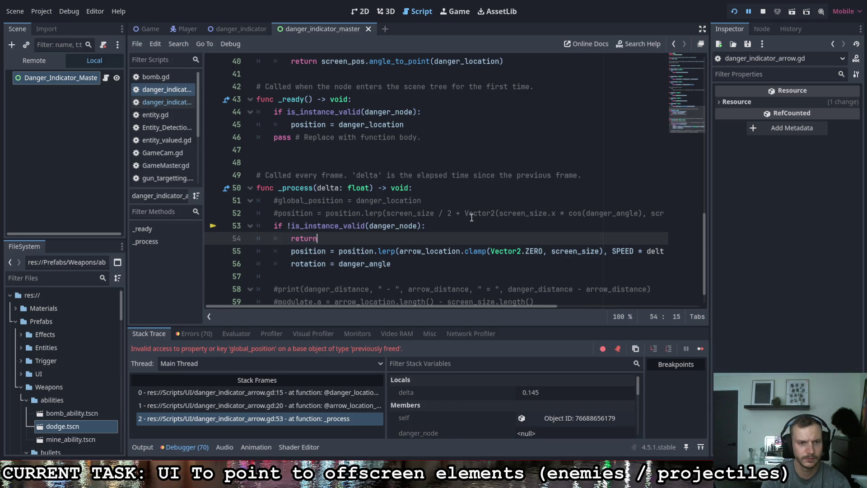
{"action": "left_click", "coordinate": [291, 251]}
{"action": "key", "text": "shift+Down"}
{"action": "key", "text": "shift+Tab"}
{"action": "left_click", "coordinate": [346, 242]}
{"action": "key", "text": "Return"}
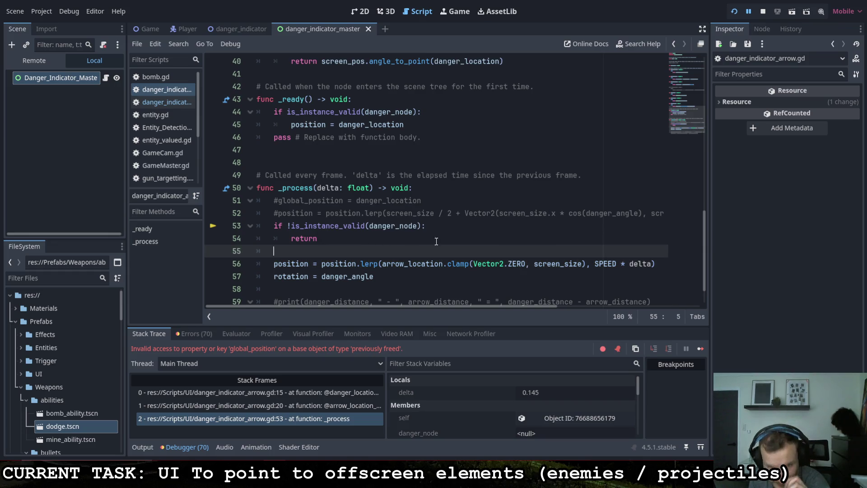
{"action": "left_click", "coordinate": [735, 13]}
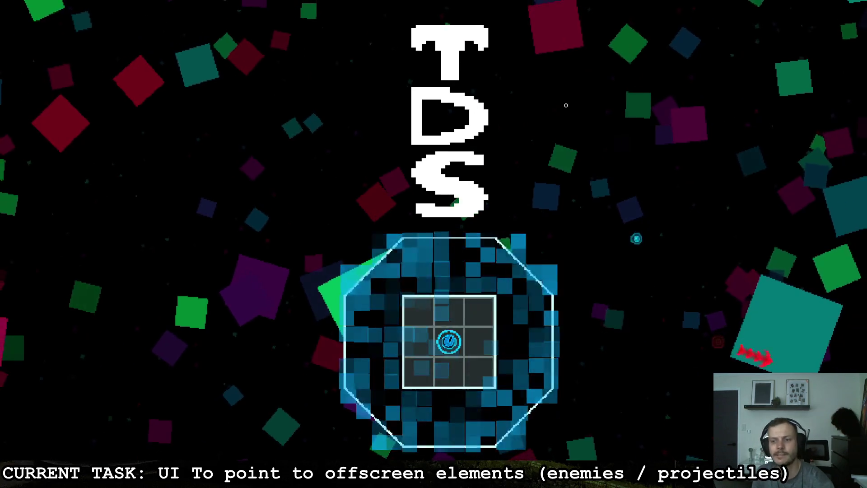
Step: Start the game with D and steer the ship down and right with S and D
{"action": "key", "text": "d"}
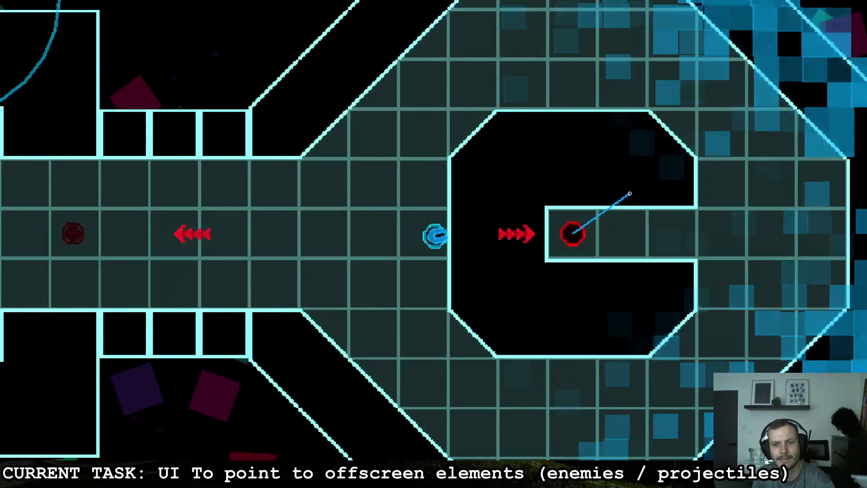
{"action": "key", "text": "s"}
{"action": "key", "text": "d"}
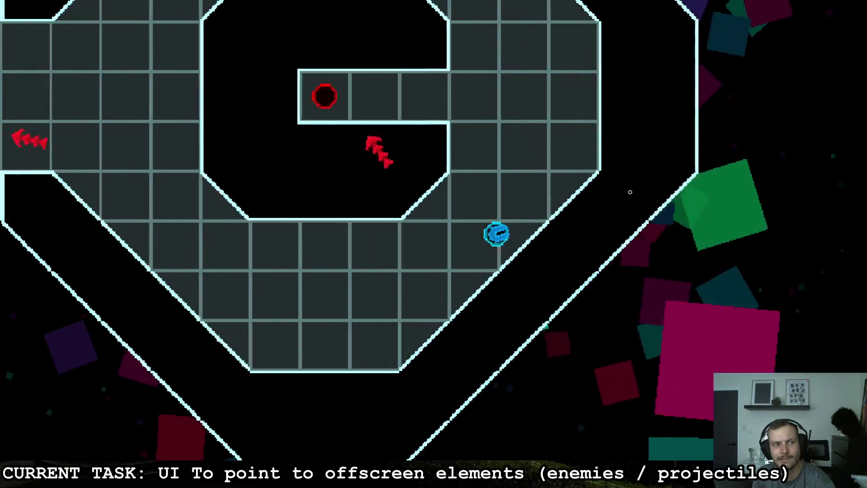
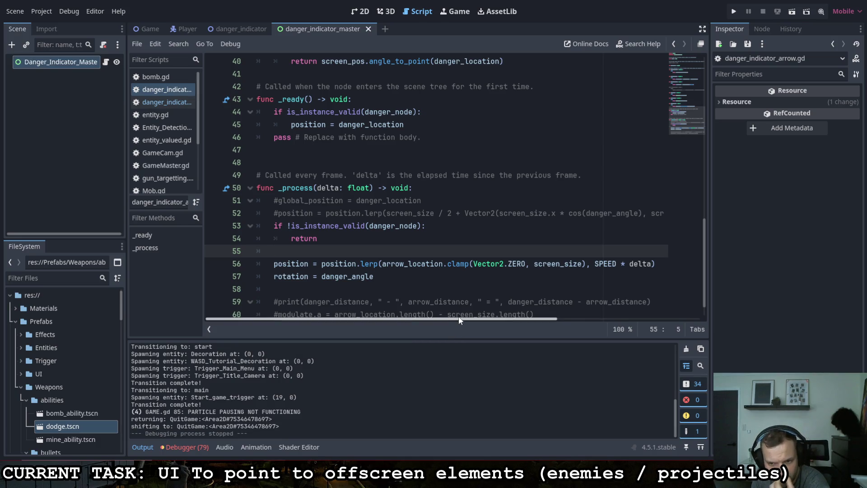
Step: Uncomment line 60 and set modulate.a to (arrow_location.length() - screen_size.length())/10.0 + 10.0
{"action": "scroll", "coordinate": [432, 268], "scroll_direction": "down", "scroll_amount": 1}
{"action": "scroll", "coordinate": [432, 267], "scroll_direction": "up", "scroll_amount": 7}
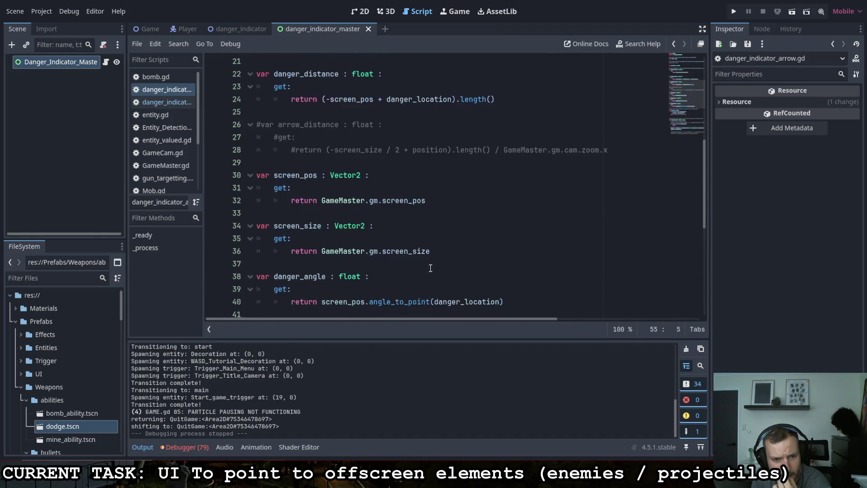
{"action": "scroll", "coordinate": [431, 268], "scroll_direction": "up", "scroll_amount": 4}
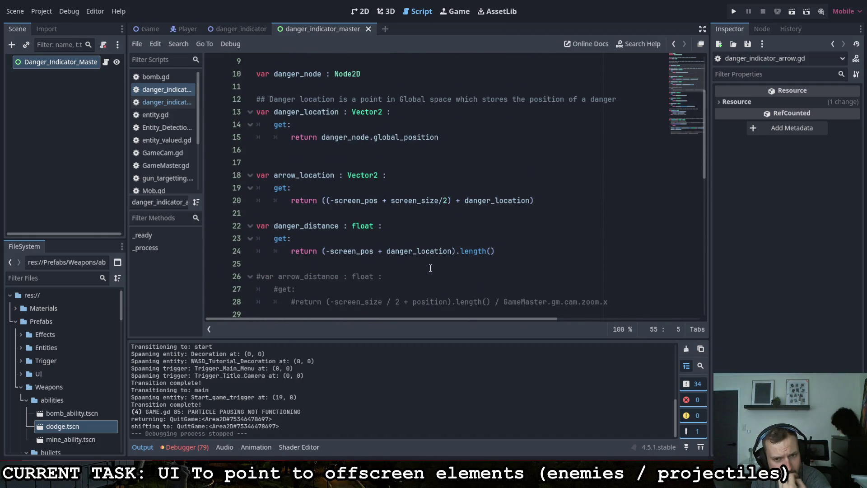
{"action": "scroll", "coordinate": [430, 269], "scroll_direction": "down", "scroll_amount": 11}
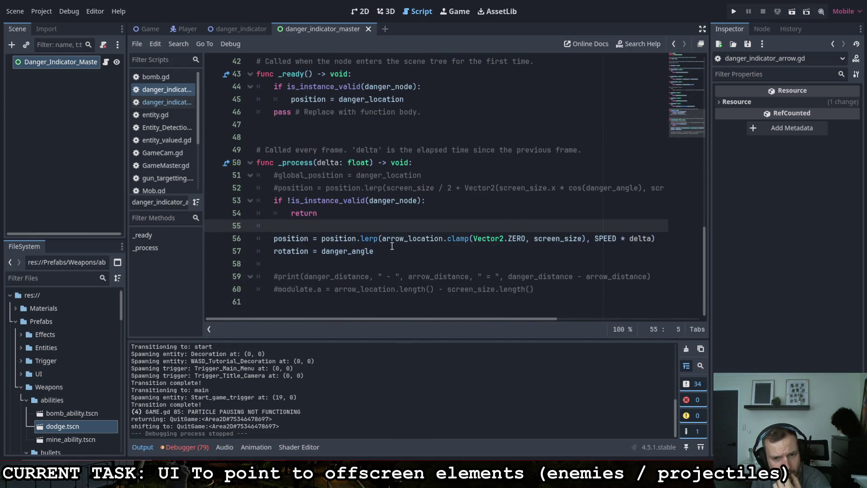
{"action": "mouse_move", "coordinate": [394, 245]}
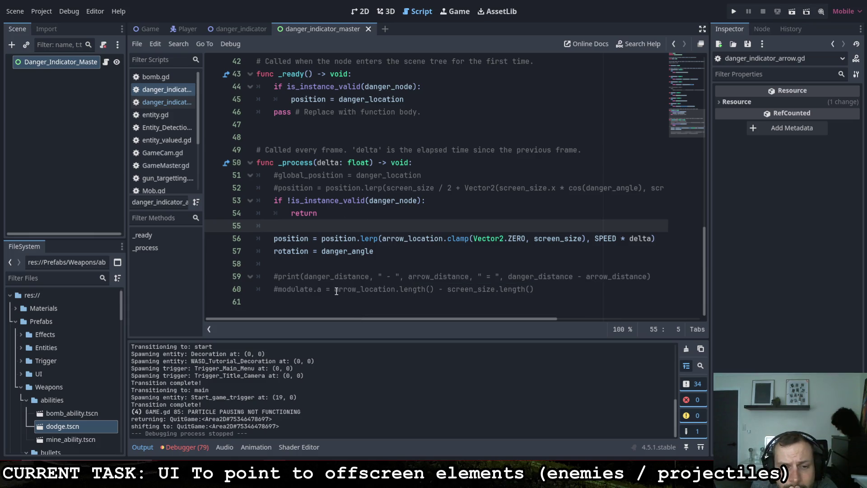
{"action": "scroll", "coordinate": [338, 289], "scroll_direction": "up", "scroll_amount": 11}
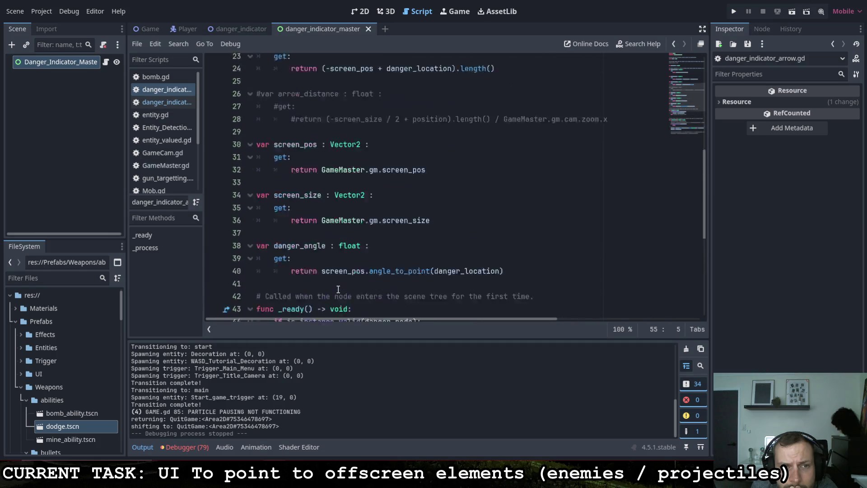
{"action": "scroll", "coordinate": [316, 286], "scroll_direction": "down", "scroll_amount": 11}
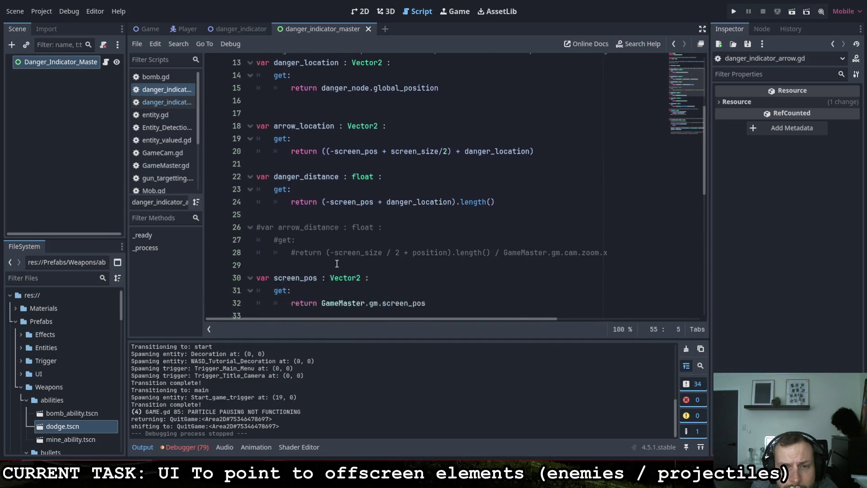
{"action": "left_click", "coordinate": [275, 283]}
{"action": "key", "text": "Delete"}
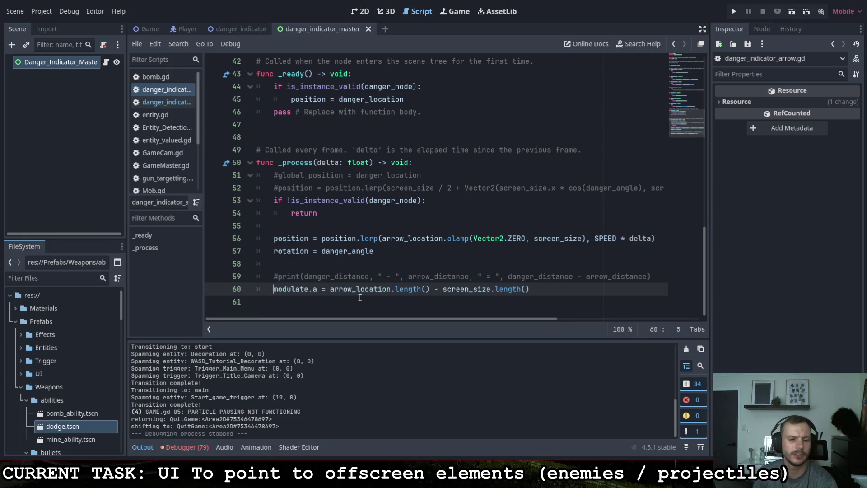
{"action": "left_click", "coordinate": [533, 289]}
{"action": "type", "text": "- 1"}
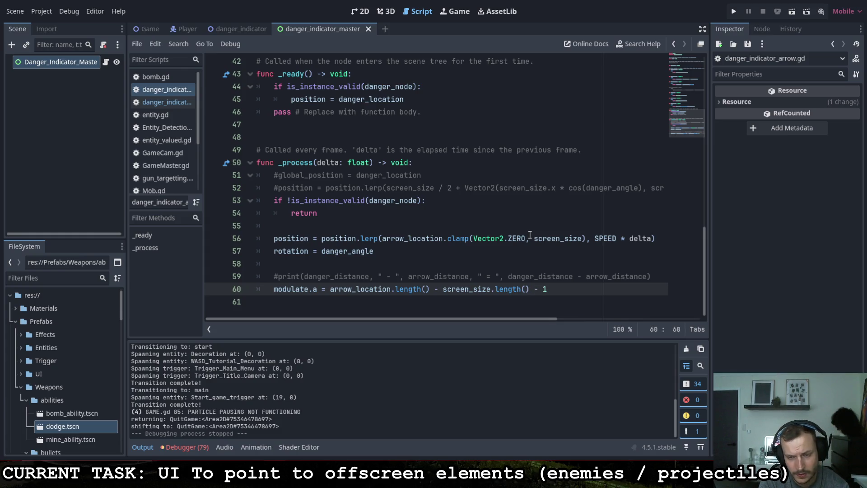
{"action": "type", "text": "0.0"}
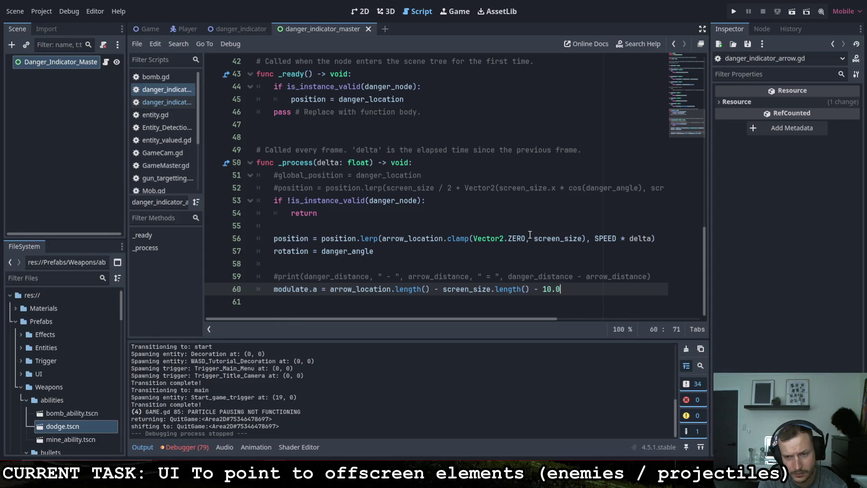
{"action": "double_click", "coordinate": [536, 289]}
{"action": "type", "text": "+"}
{"action": "left_click", "coordinate": [527, 289]}
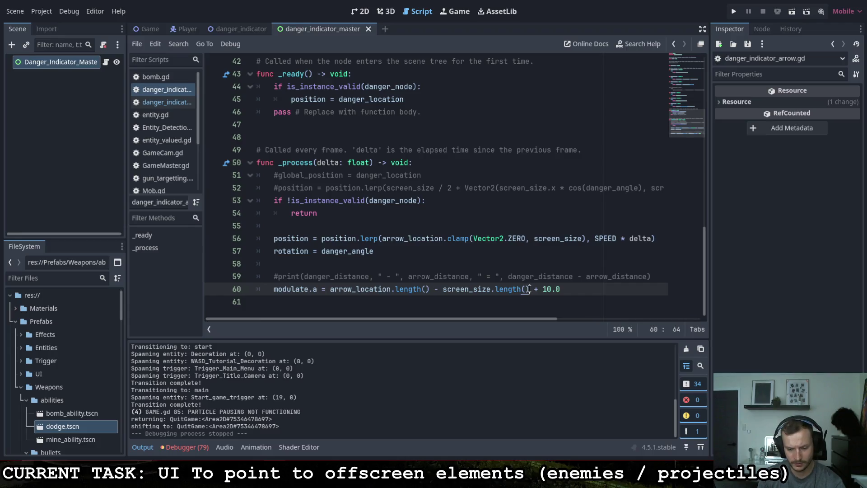
{"action": "type", "text": ")"}
{"action": "type", "text": "("}
{"action": "left_click", "coordinate": [539, 289]}
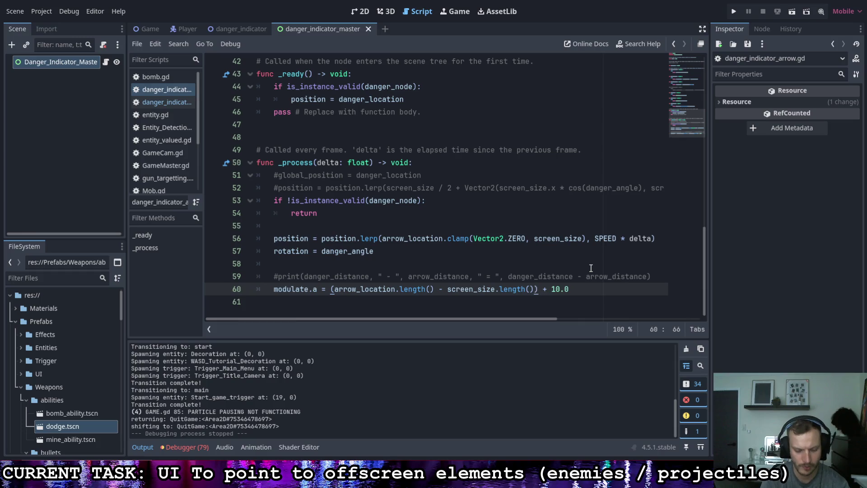
{"action": "type", "text": "/10.0"}
Step: Run the game and walk the player left and right to watch the arrow fade
{"action": "key", "text": "F5"}
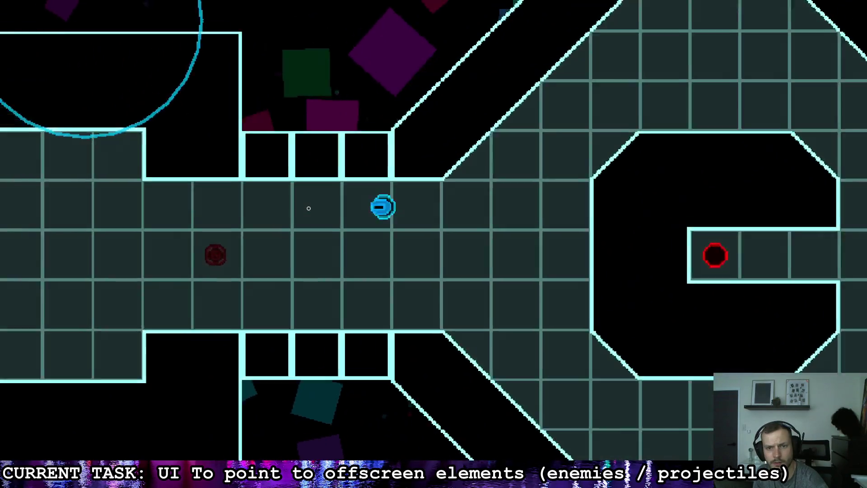
{"action": "key", "text": "a"}
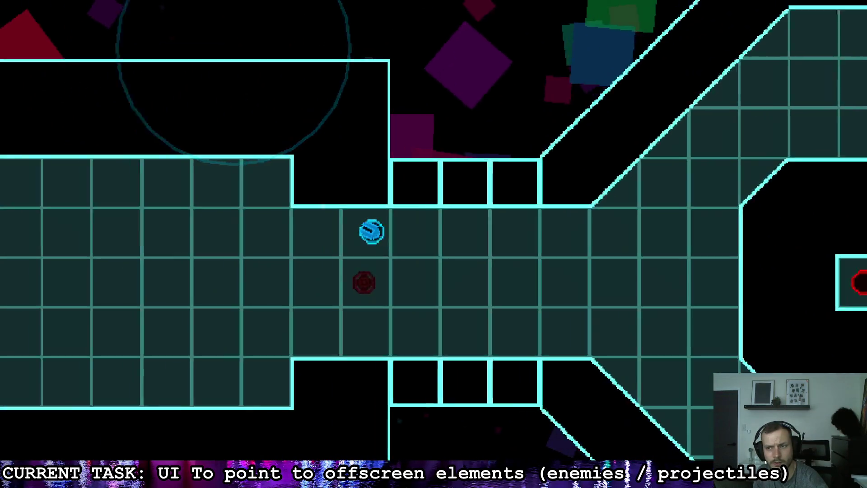
{"action": "key", "text": "d"}
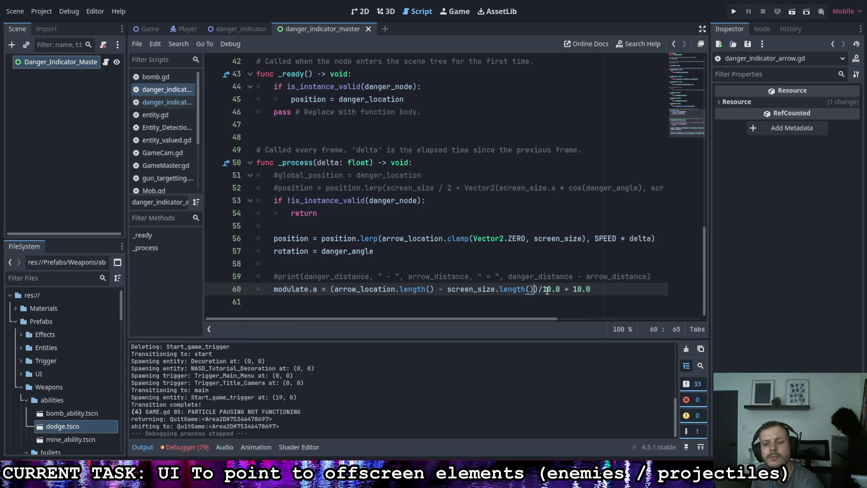
Step: Make the formula subtract screen_size.length()*0.8 and save the arrow script
{"action": "type", "text": "*"}
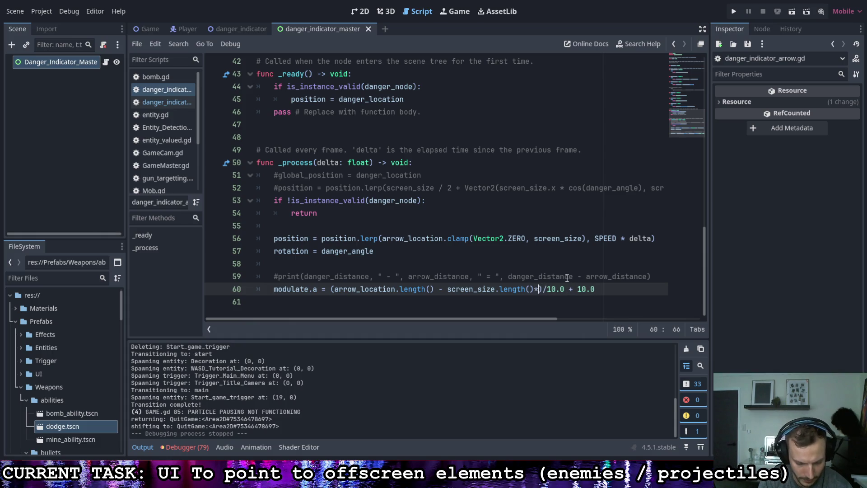
{"action": "type", "text": "0.8"}
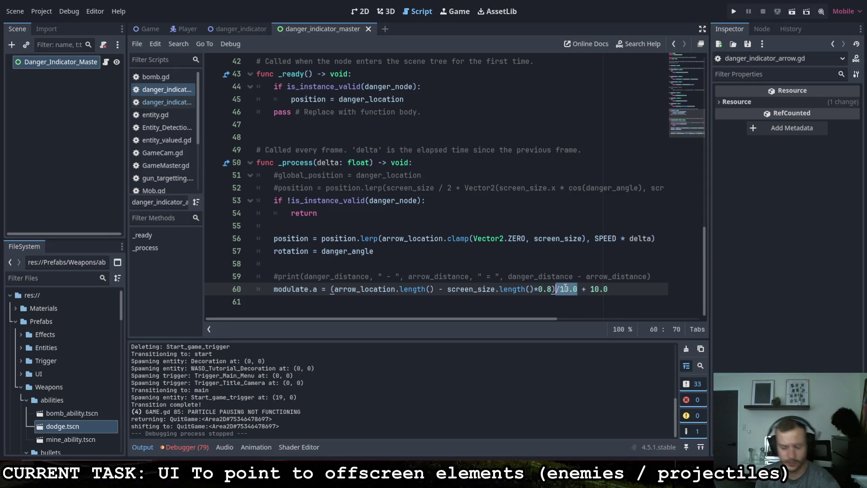
{"action": "type", "text": "*1"}
{"action": "type", "text": "0.0"}
{"action": "key", "text": "End"}
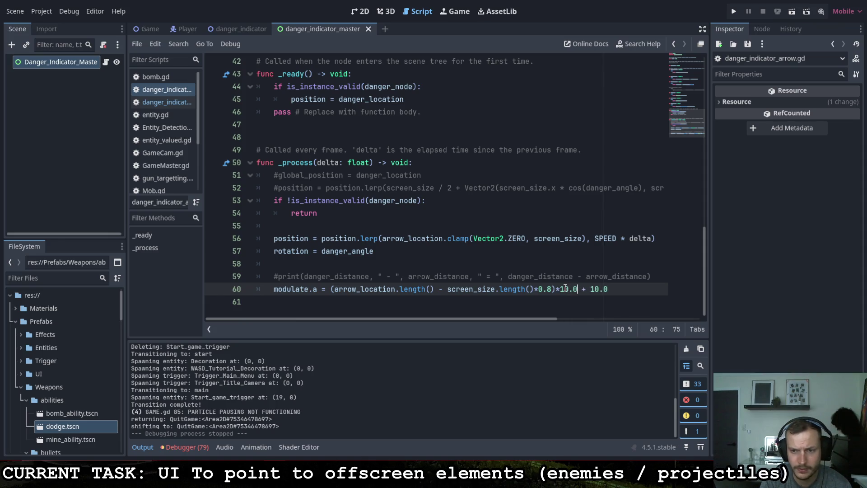
{"action": "key", "text": "ctrl+s"}
Step: Playtest the game, walking the player past the enemy and onto the quit icon
{"action": "left_click", "coordinate": [734, 11]}
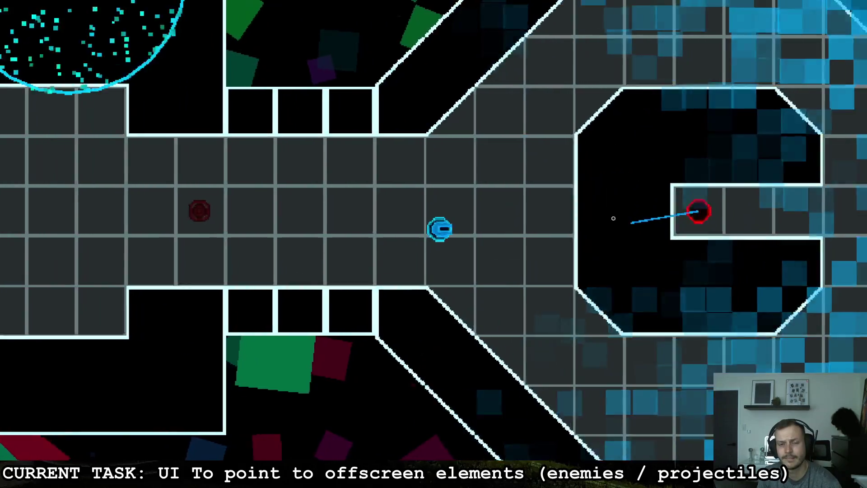
{"action": "key", "text": "a"}
{"action": "key", "text": "a"}
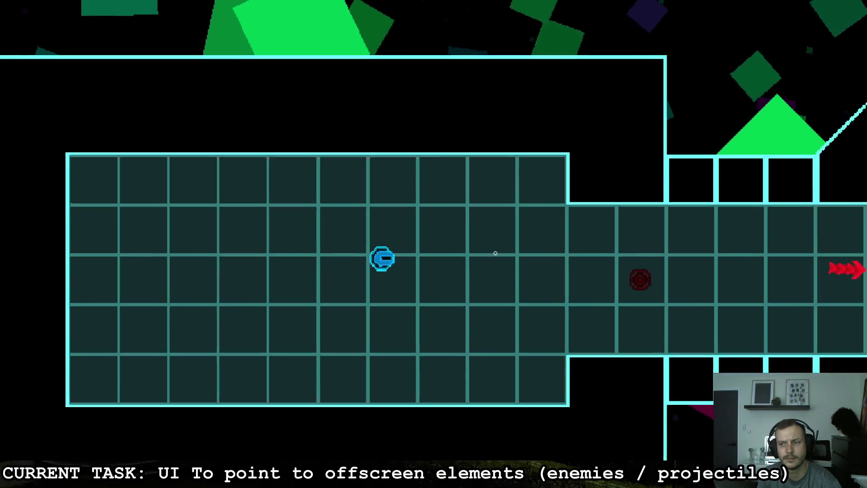
{"action": "key", "text": "s"}
{"action": "key", "text": "d"}
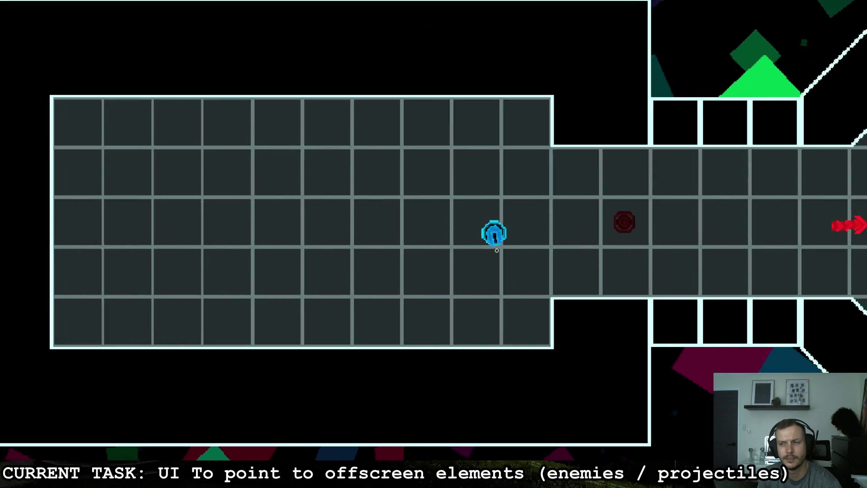
{"action": "key", "text": "d"}
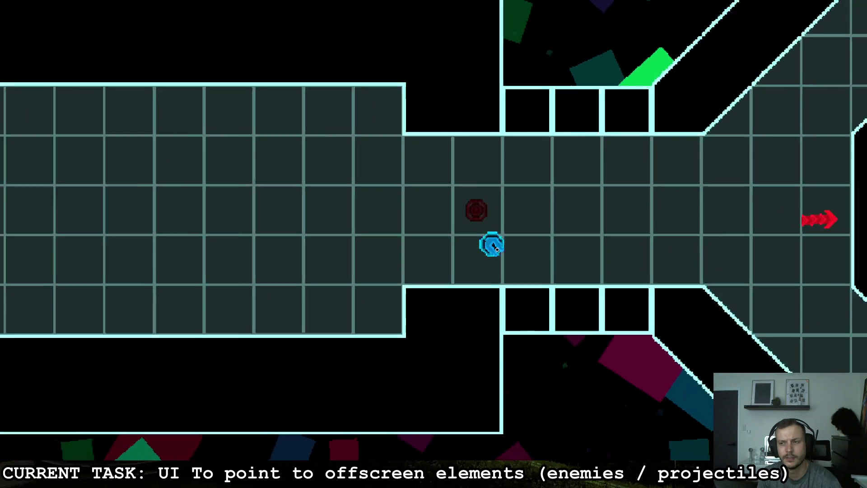
{"action": "key", "text": "d"}
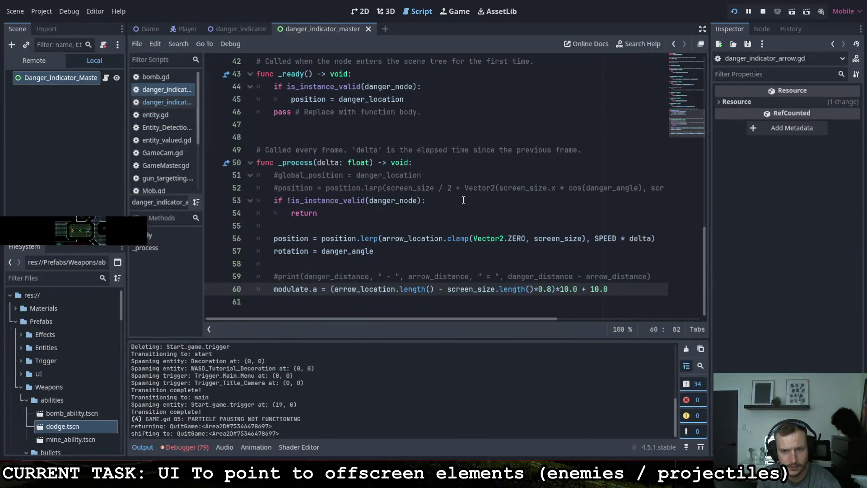
Step: Restore the /10.0 divisor and playtest again, walking past the red enemy to quit
{"action": "type", "text": "/"}
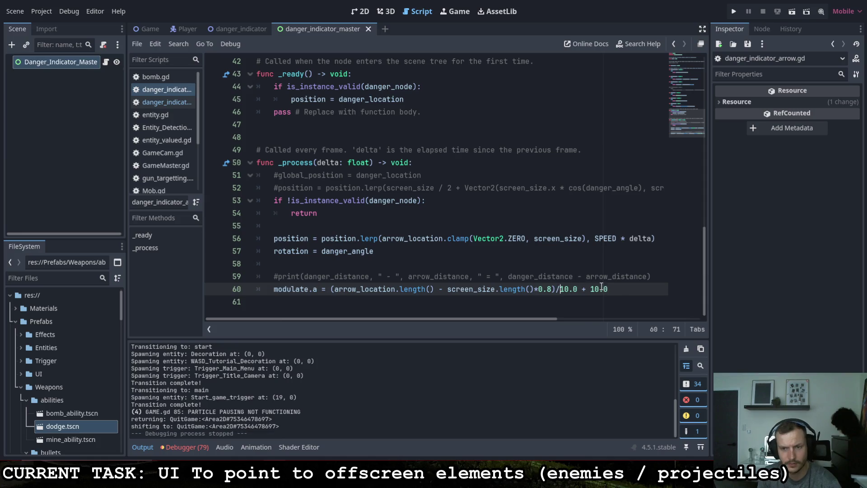
{"action": "left_click", "coordinate": [734, 11]}
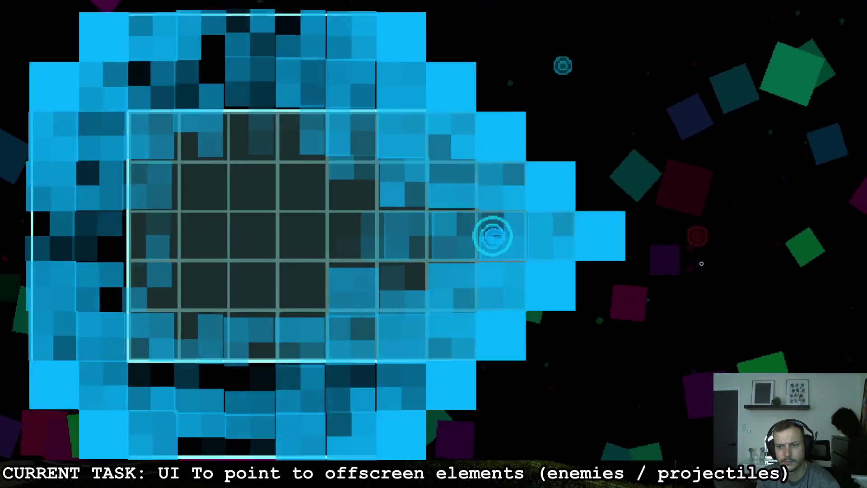
{"action": "key", "text": "d"}
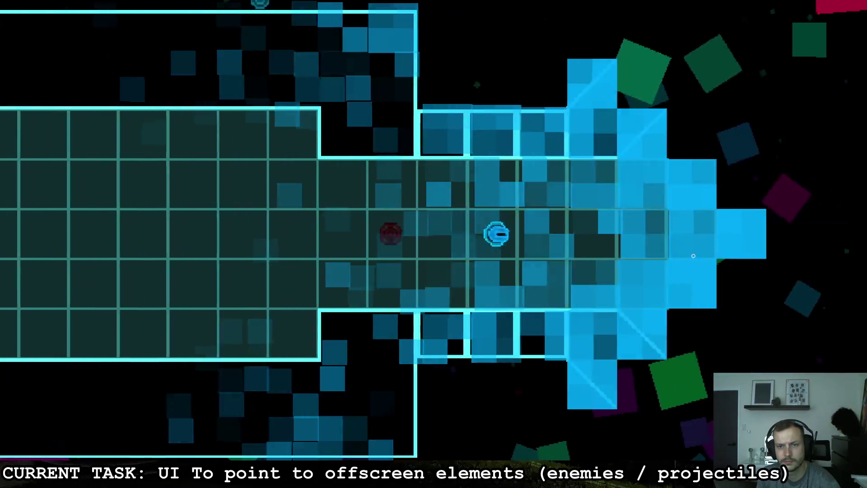
{"action": "key", "text": "a"}
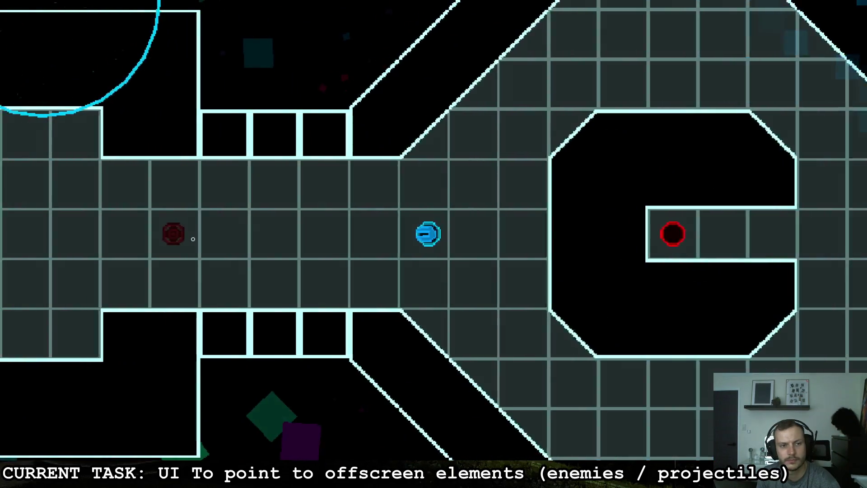
{"action": "key", "text": "a"}
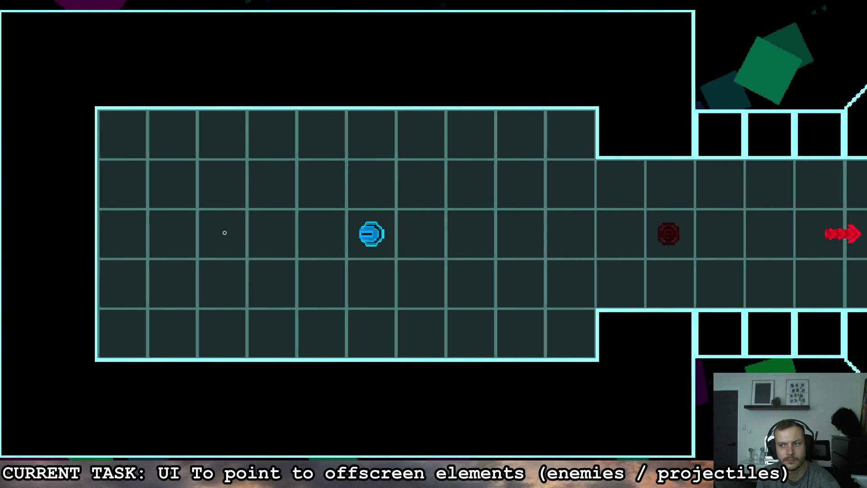
{"action": "key", "text": "d"}
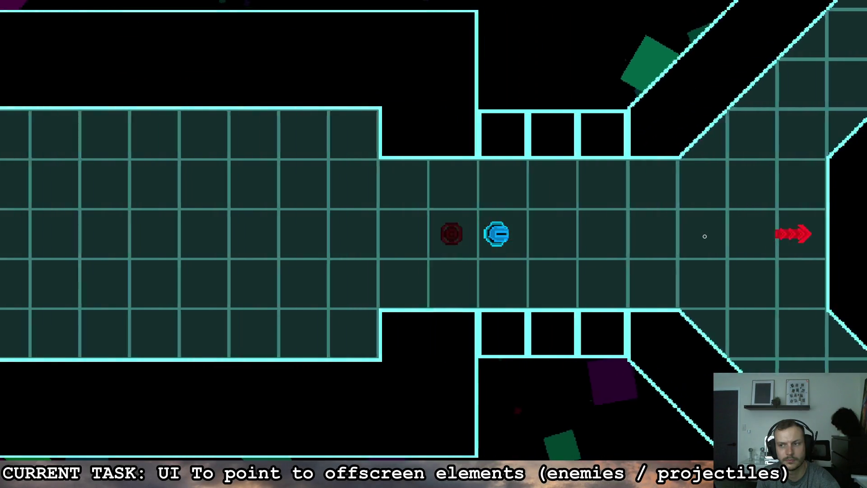
{"action": "key", "text": "a"}
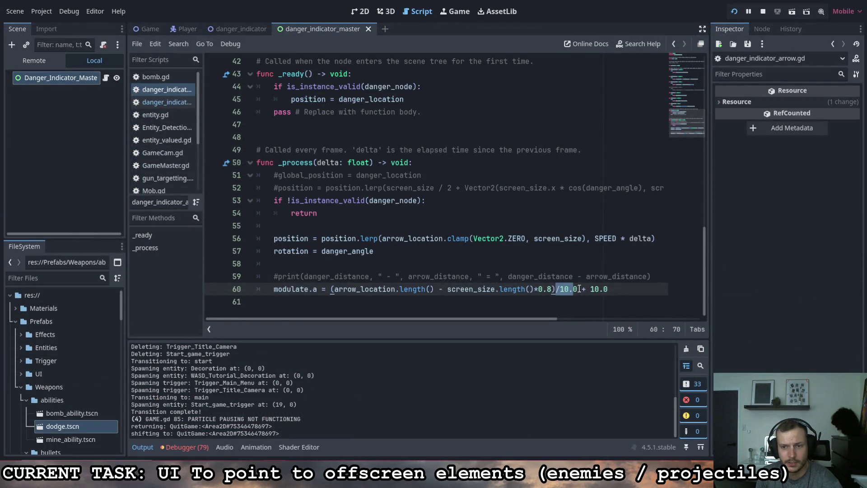
Step: Rewrite line 60 as ((arrow_location.length() - screen_size.length()*0.4) + 10.0) / 10.0
{"action": "left_click", "coordinate": [580, 290]}
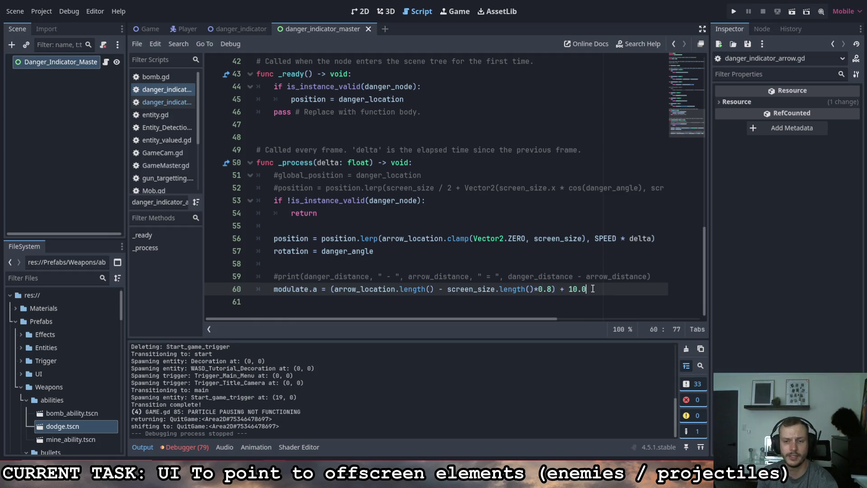
{"action": "type", "text": ")"}
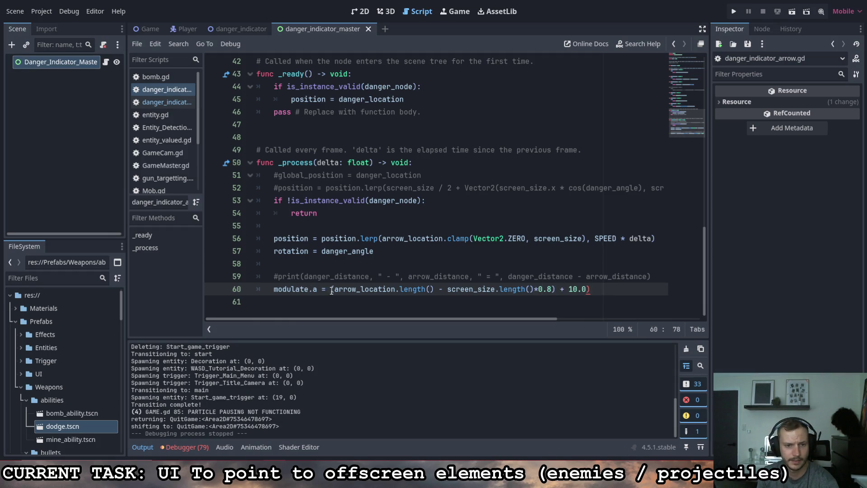
{"action": "type", "text": "("}
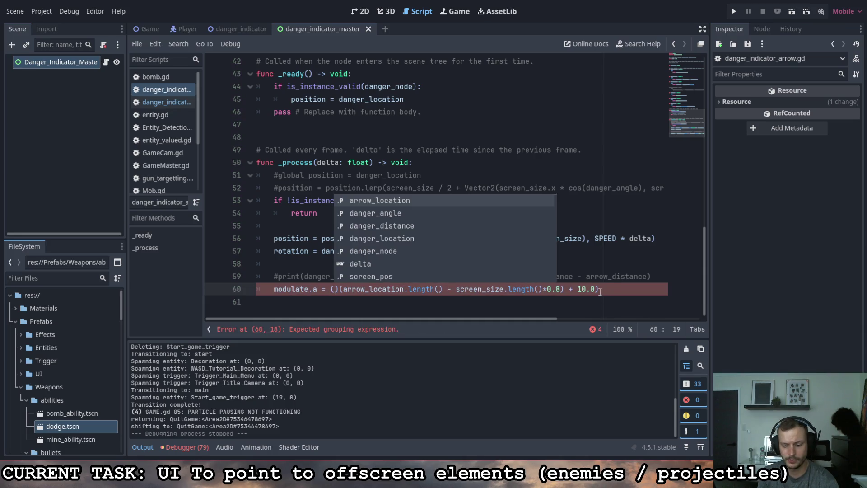
{"action": "key", "text": "Delete"}
{"action": "left_click", "coordinate": [612, 289]}
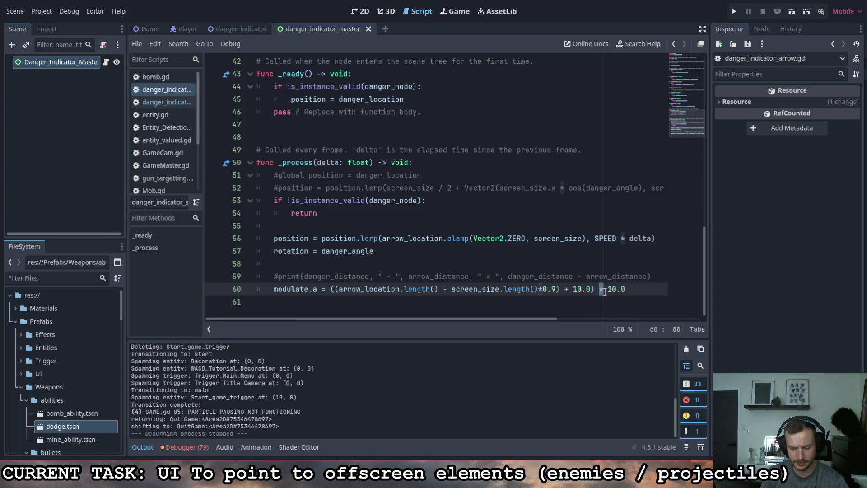
Step: Playtest, moving the player until the red enemy goes offscreen, then relaunch the game
{"action": "key", "text": "F5"}
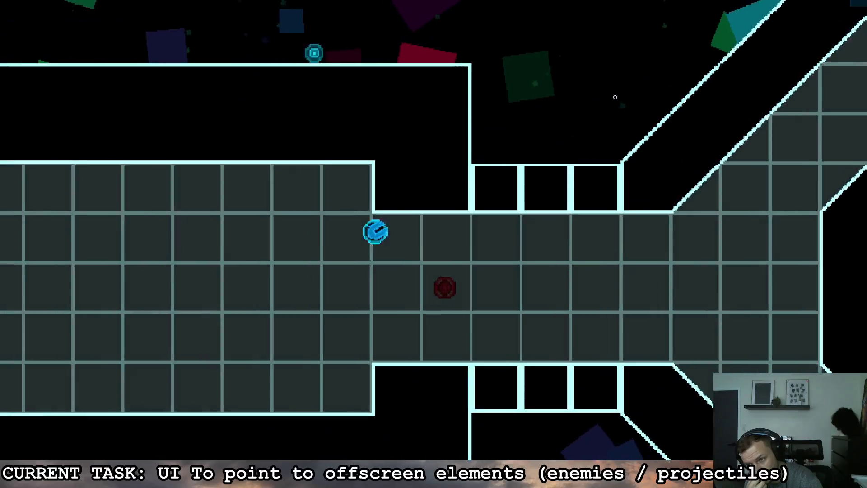
{"action": "key", "text": "a"}
{"action": "key", "text": "s"}
{"action": "key", "text": "d"}
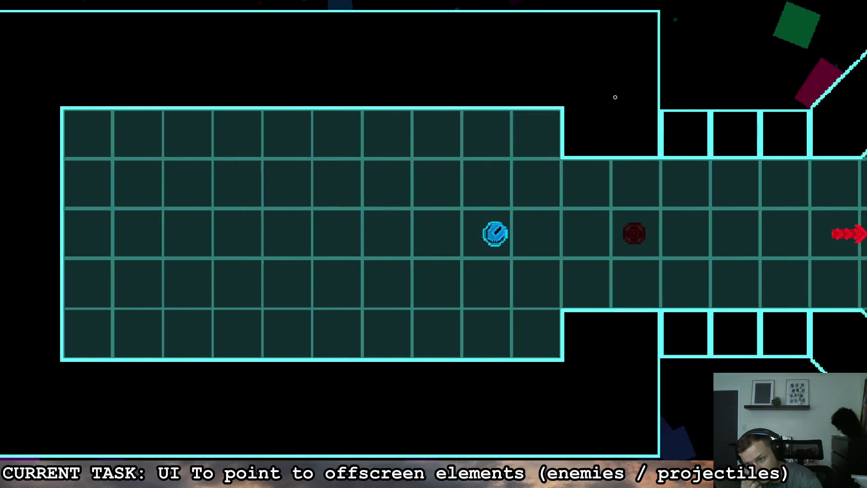
{"action": "key", "text": "d"}
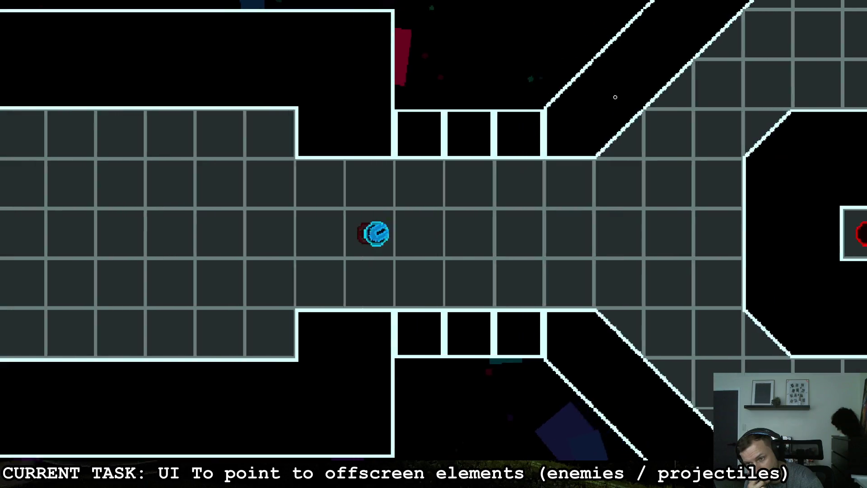
{"action": "key", "text": "a"}
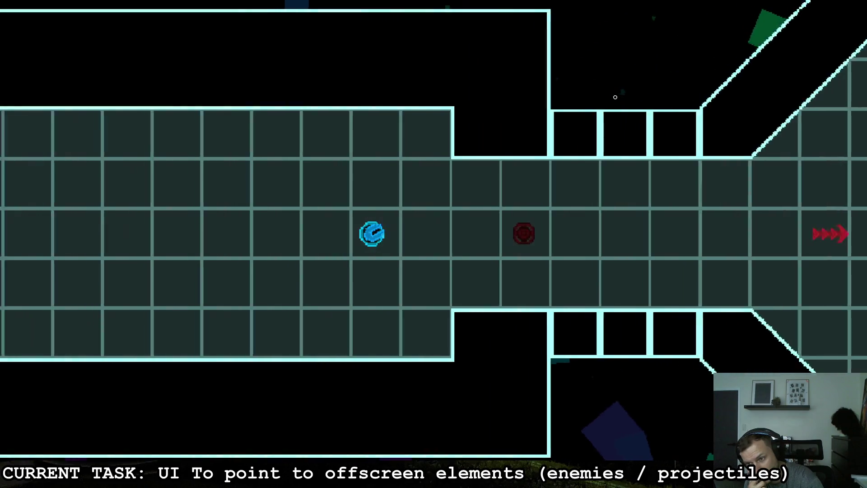
{"action": "key", "text": "d"}
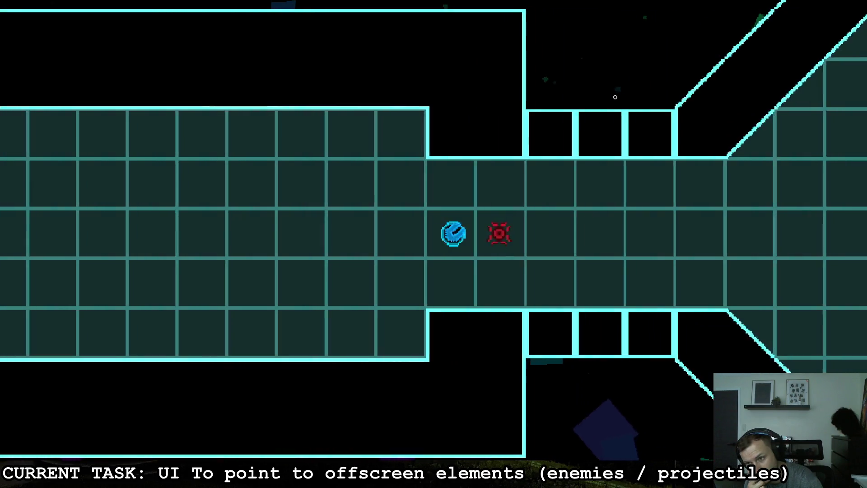
{"action": "key", "text": "d"}
{"action": "key", "text": "a"}
{"action": "key", "text": "d"}
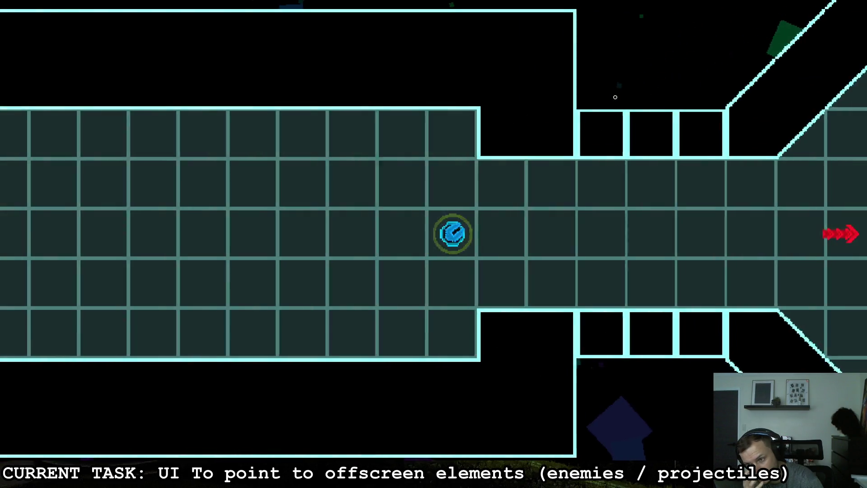
{"action": "key", "text": "d"}
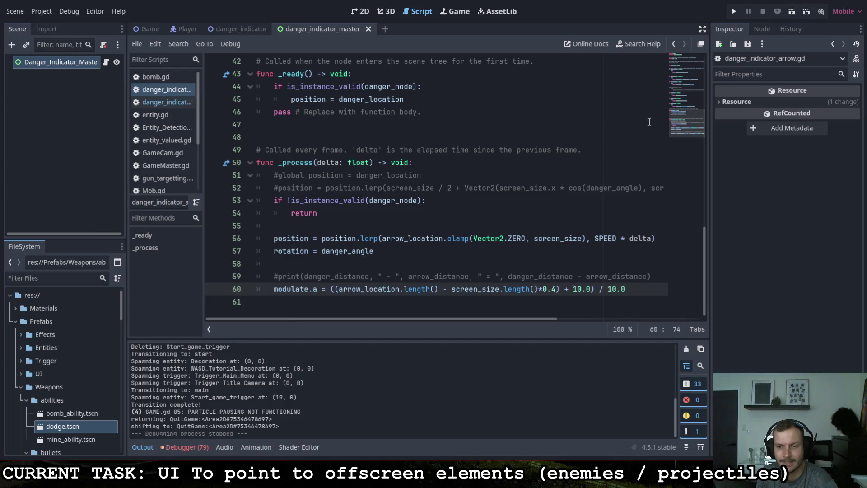
{"action": "left_click", "coordinate": [733, 14]}
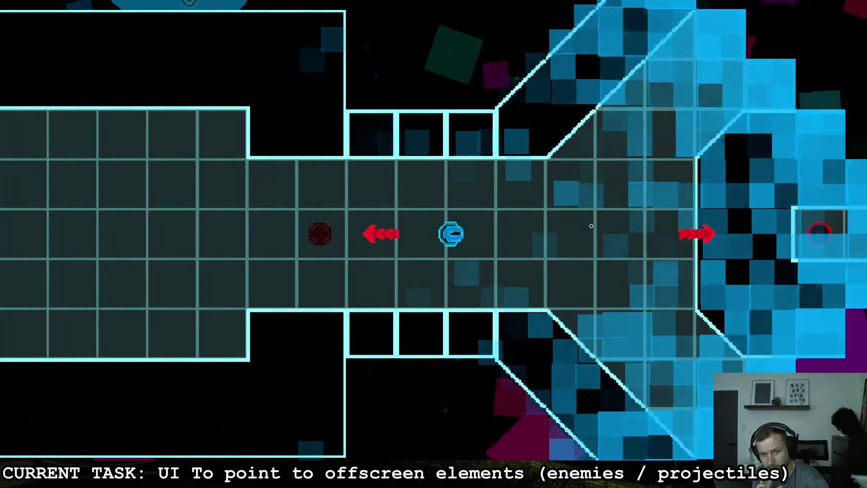
Step: Playtest the arrows, steering the ship past the red turrets onto the quit tile
{"action": "key", "text": "d"}
{"action": "key", "text": "a"}
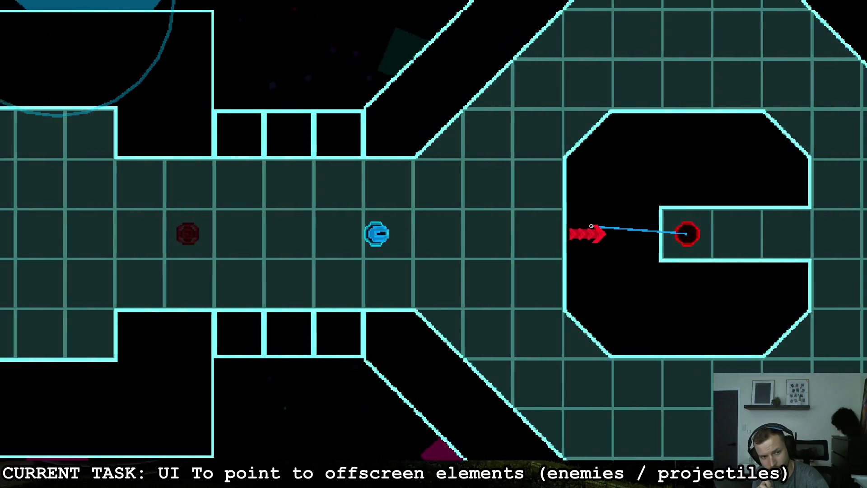
{"action": "key", "text": "d"}
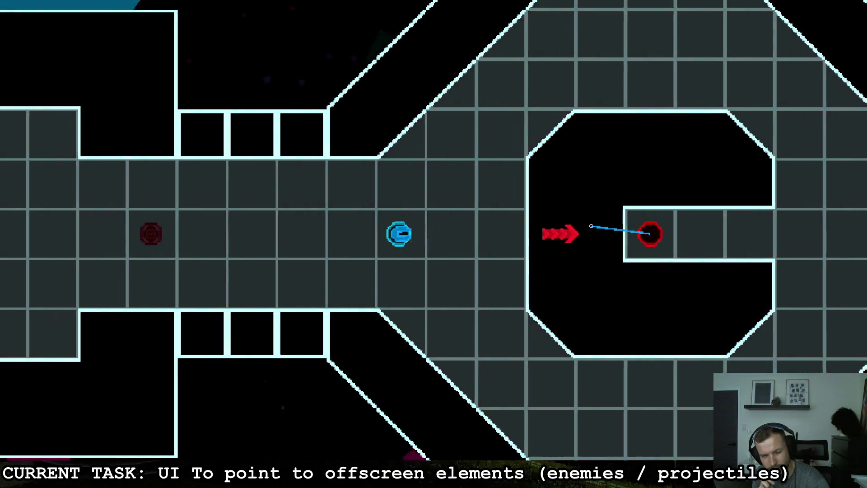
{"action": "key", "text": "s"}
{"action": "key", "text": "d"}
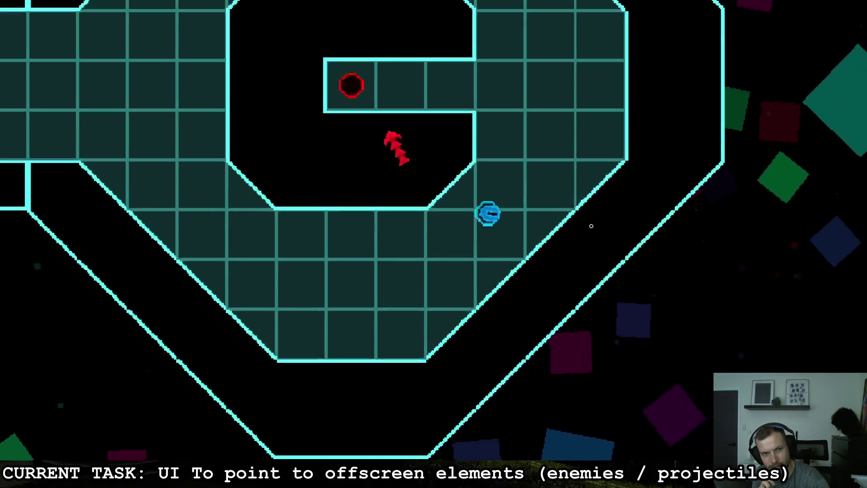
{"action": "key", "text": "w"}
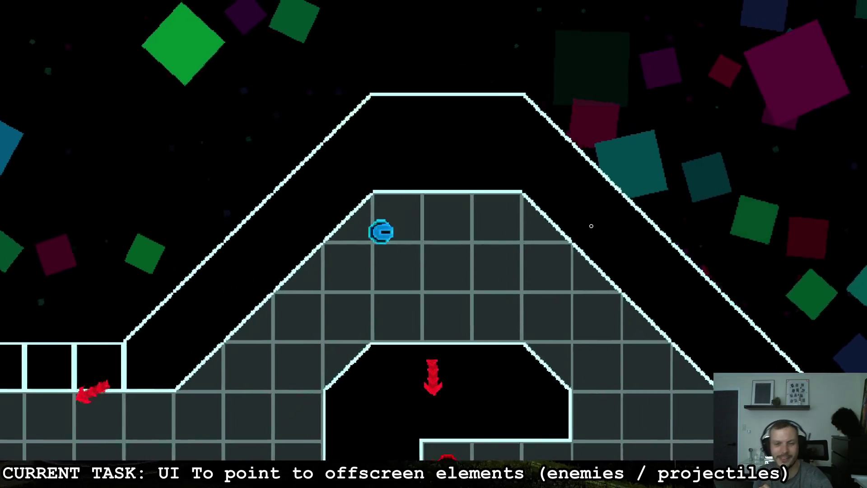
{"action": "key", "text": "d"}
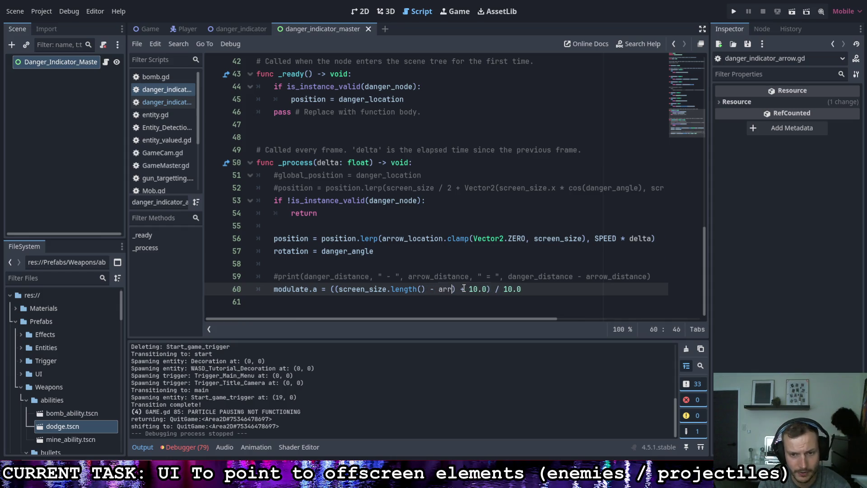
{"action": "type", "text": "ow_location.length()"}
Step: Change line 60 to ((screen_size.length() - arrow_location.length()) + 10.0) / 10.0 and rerun
{"action": "key", "text": "Return"}
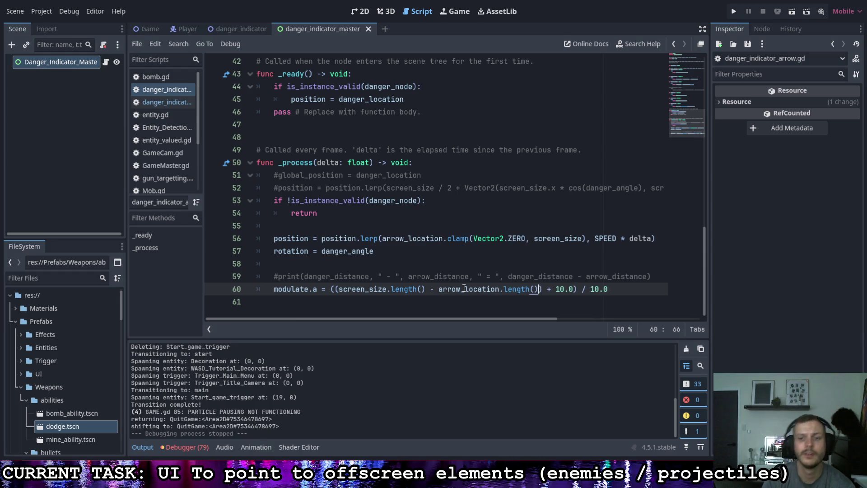
{"action": "left_click", "coordinate": [733, 12]}
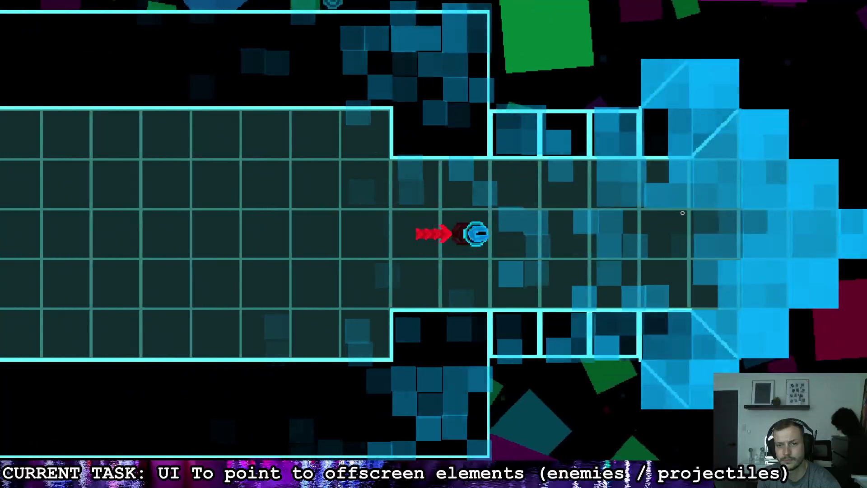
{"action": "key", "text": "d"}
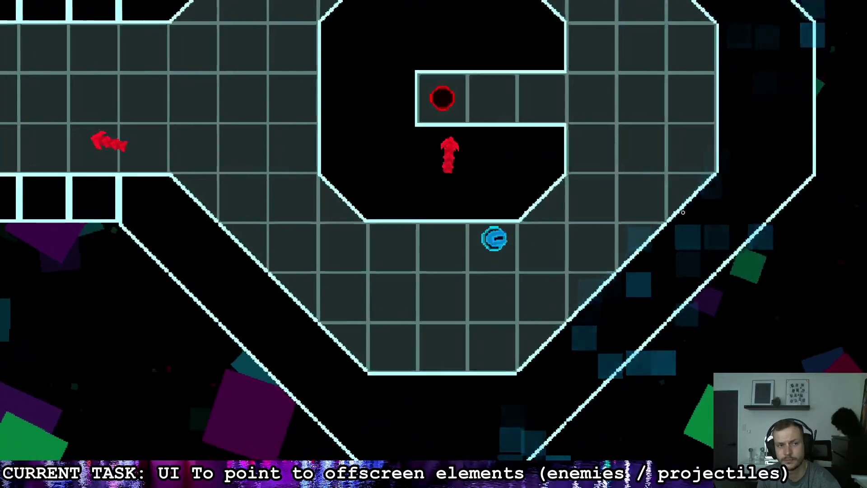
{"action": "key", "text": "w"}
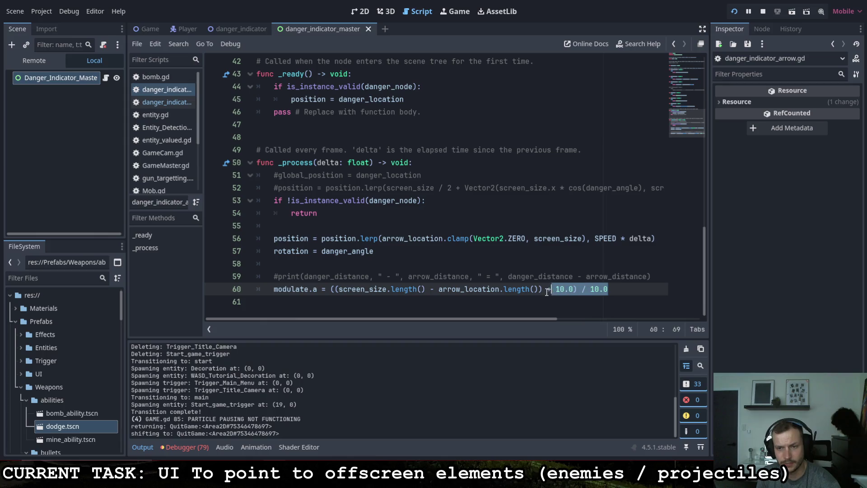
Step: Make line 60 set modulate.g to screen_size.length() - arrow_location.length(), save, and launch
{"action": "left_click_drag", "start_coordinate": [548, 291], "coordinate": [546, 291]}
{"action": "key", "text": "ctrl+s"}
{"action": "double_click", "coordinate": [315, 289]}
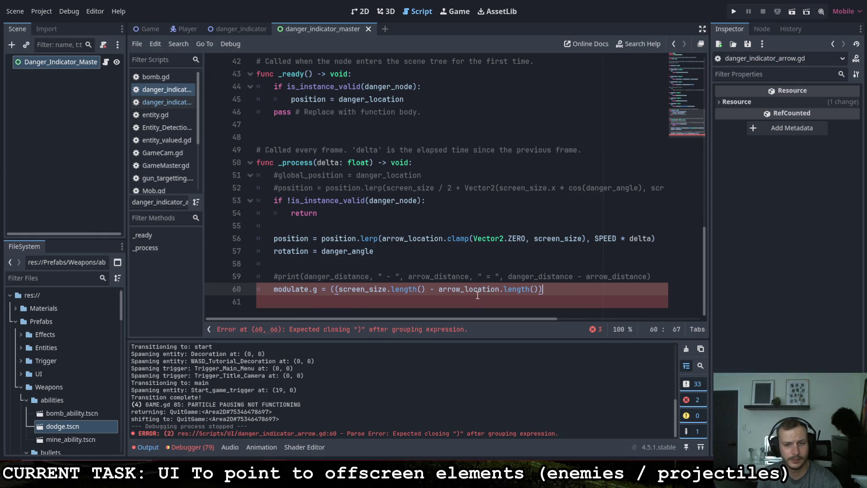
{"action": "left_click", "coordinate": [566, 289]}
{"action": "key", "text": "ctrl+s"}
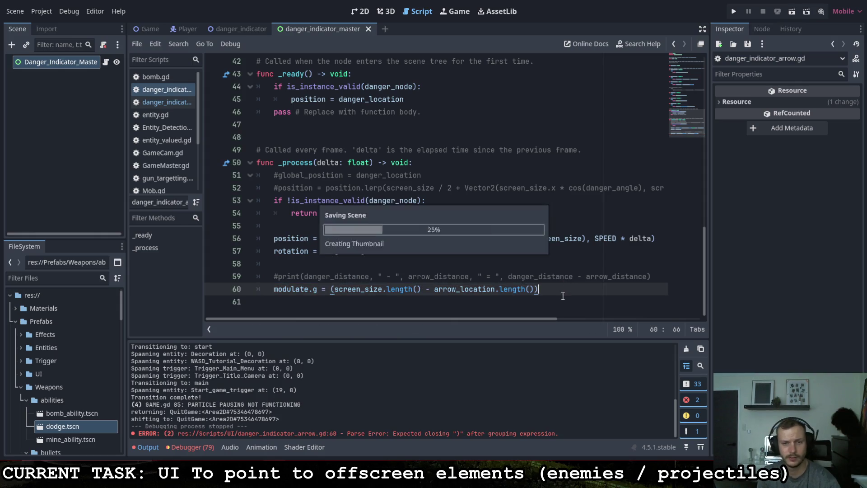
{"action": "key", "text": "F5"}
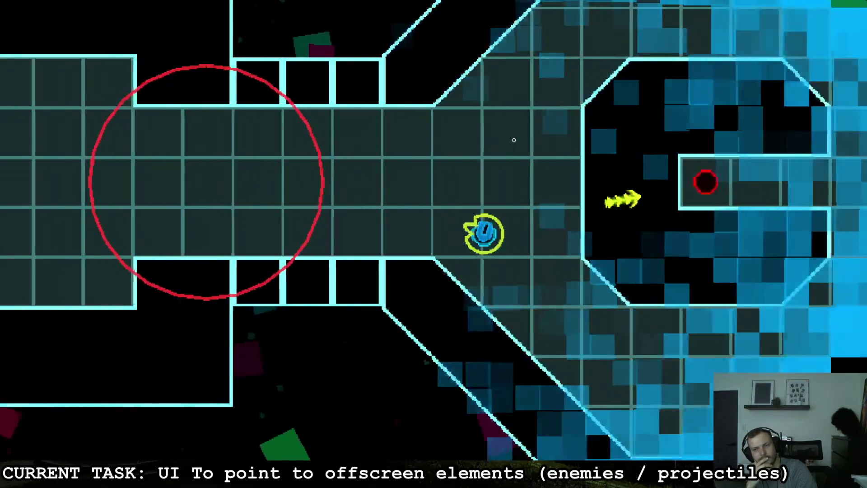
Step: Steer the player around the enemy rooms, watching arrows go yellow nearby and red farther off
{"action": "key", "text": "a"}
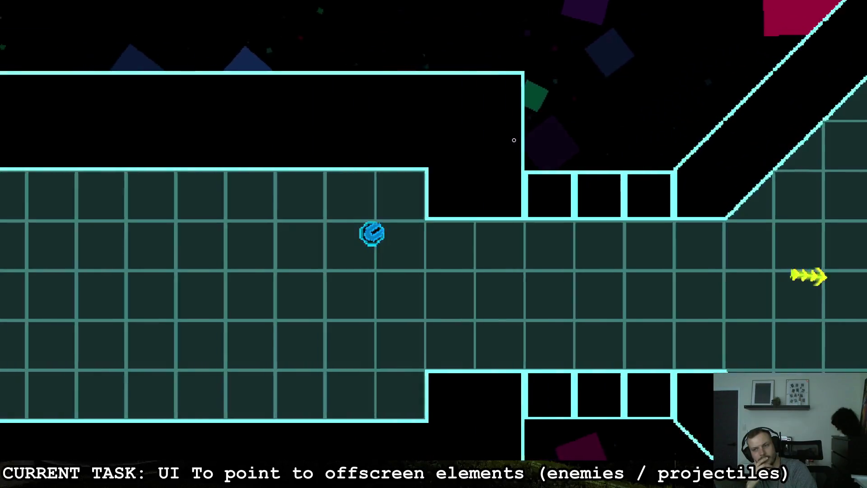
{"action": "key", "text": "d"}
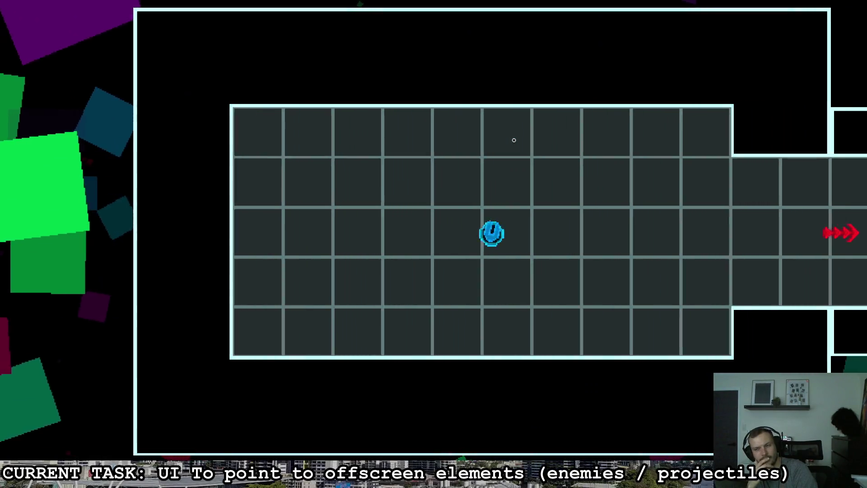
{"action": "key", "text": "d"}
{"action": "key", "text": "a"}
{"action": "key", "text": "d"}
{"action": "key", "text": "d"}
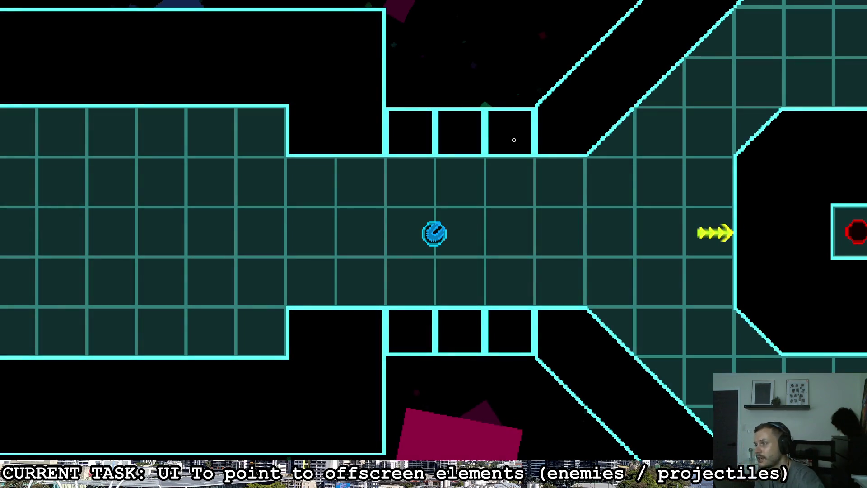
{"action": "key", "text": "w+d"}
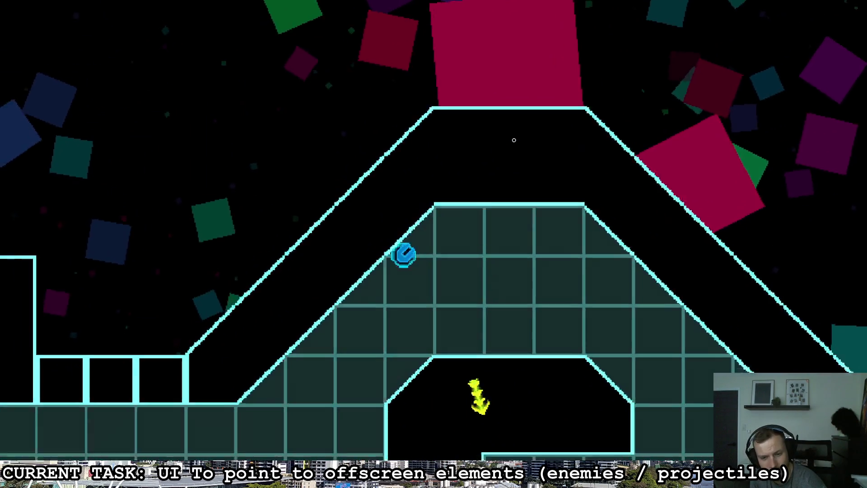
{"action": "key", "text": "s+d"}
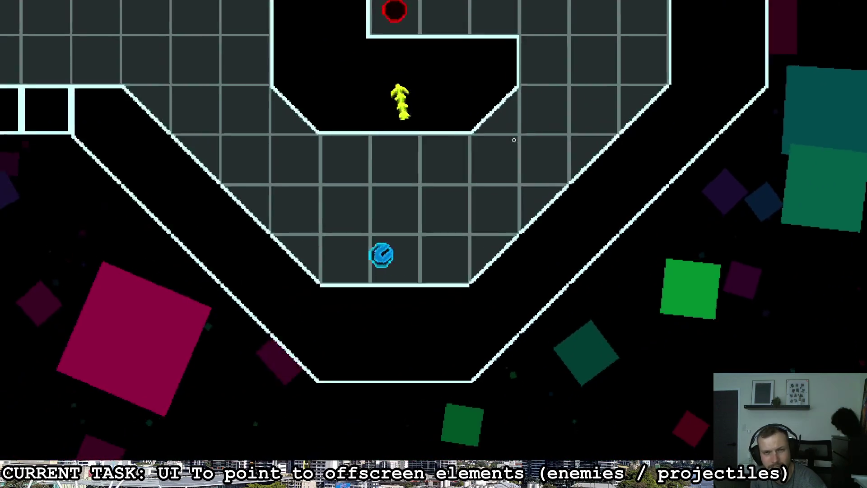
{"action": "key", "text": "s+d"}
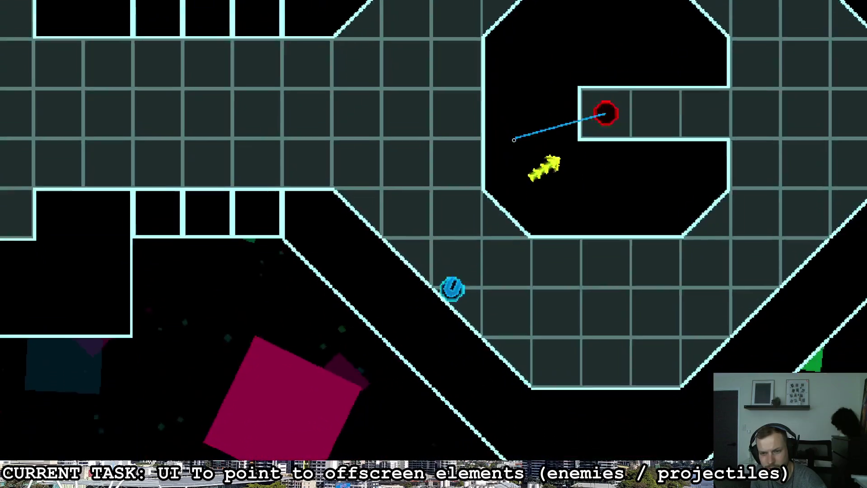
{"action": "key", "text": "d"}
{"action": "key", "text": "w"}
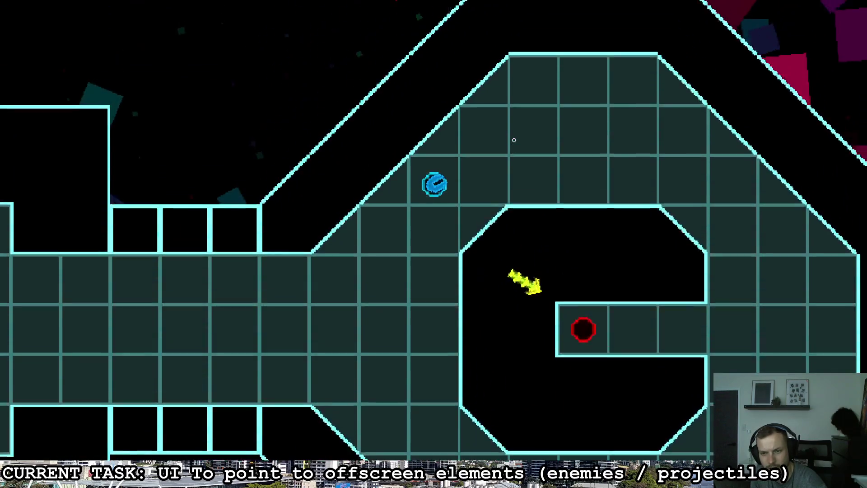
{"action": "key", "text": "s"}
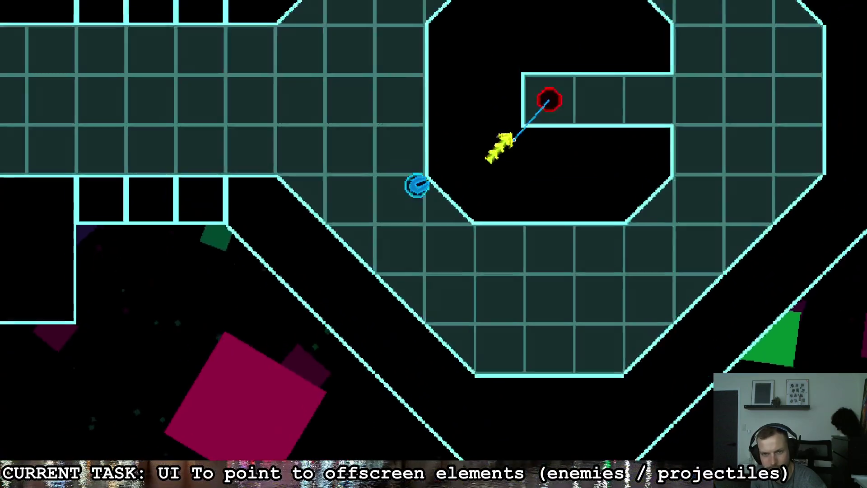
{"action": "key", "text": "a"}
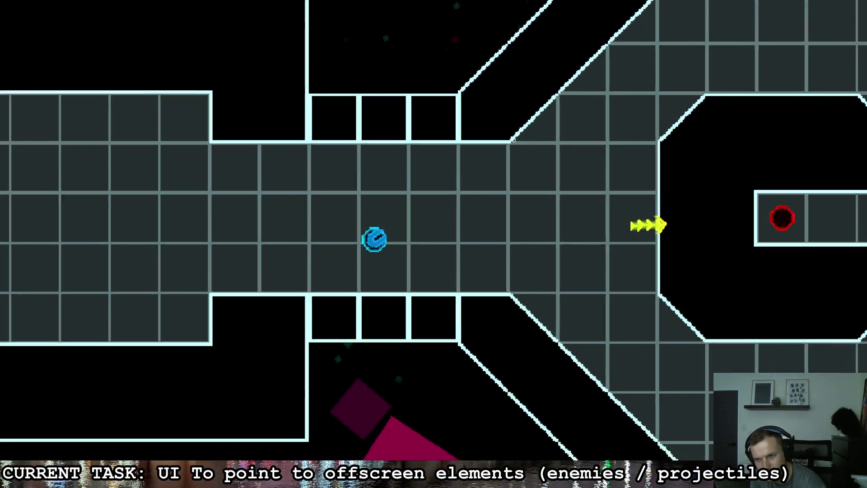
{"action": "key", "text": "a"}
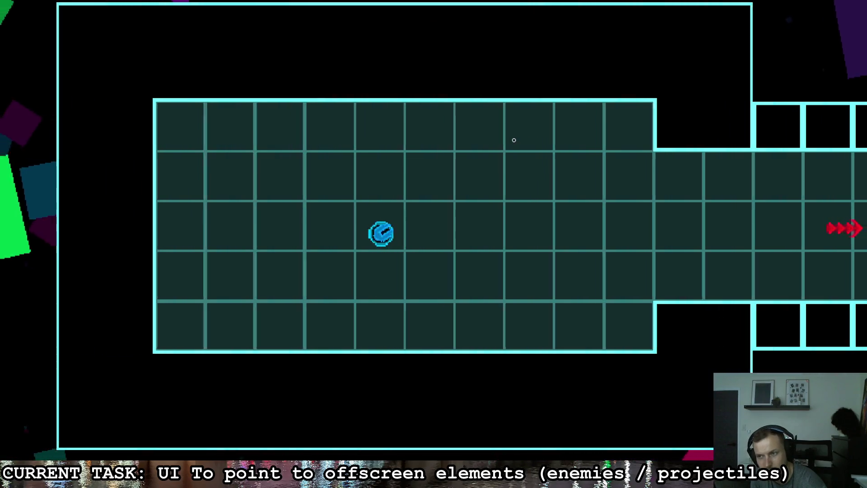
{"action": "key", "text": "d"}
{"action": "key", "text": "d"}
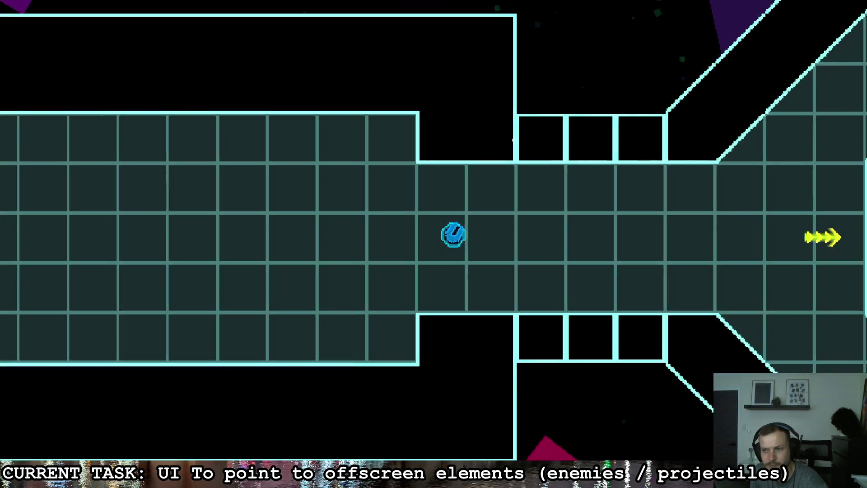
{"action": "key", "text": "alt+Tab"}
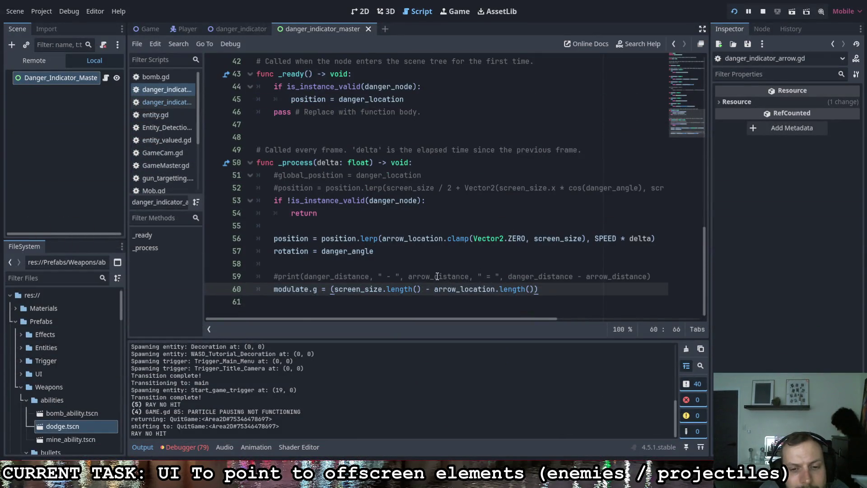
Step: Stop the game, add + 10.0 to the modulate.g formula, save, and run again
{"action": "key", "text": "F8"}
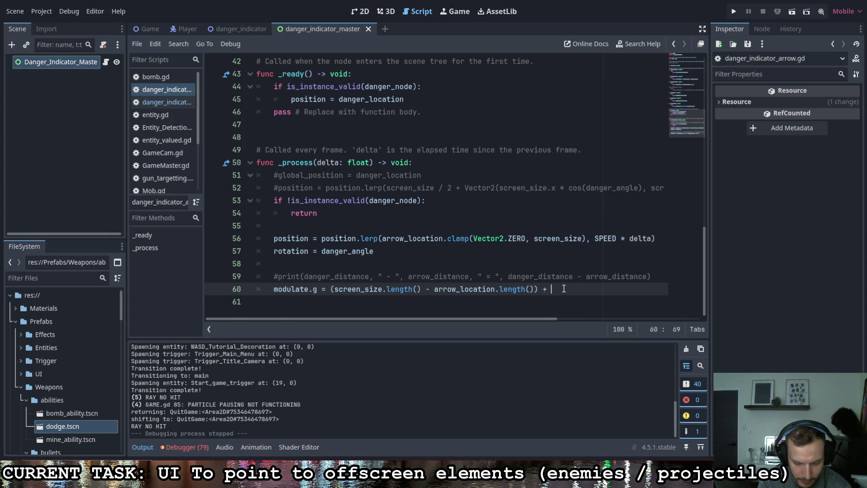
{"action": "key", "text": "ctrl+s"}
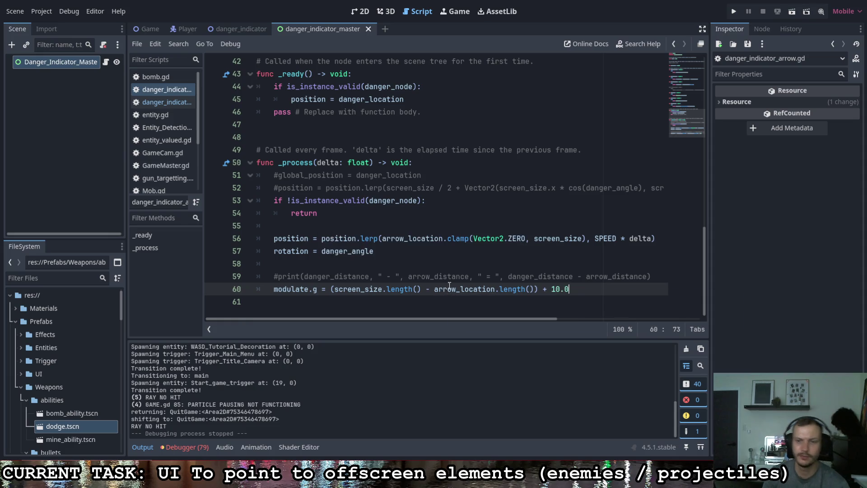
{"action": "key", "text": "F5"}
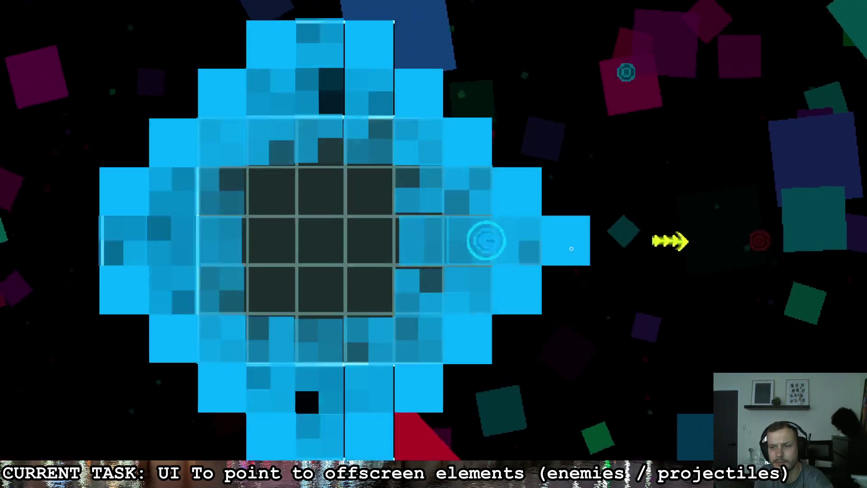
Step: Walk the player through the corridor, octagonal room and left room, then return to the script
{"action": "key", "text": "d"}
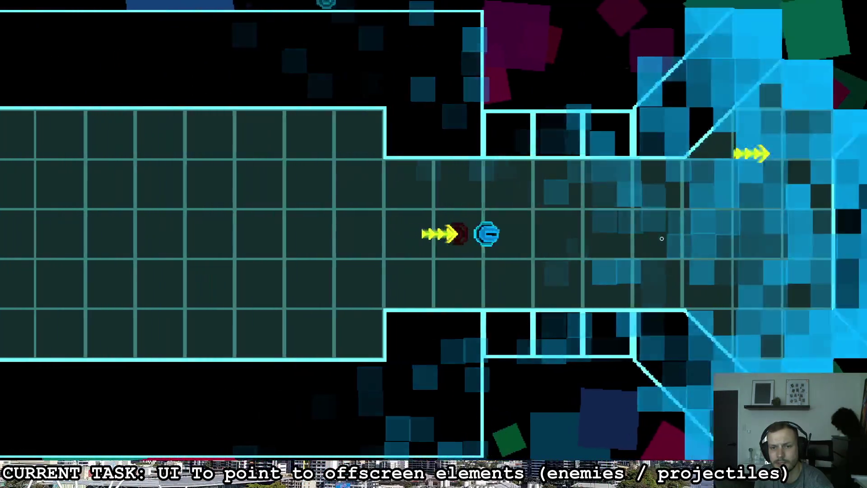
{"action": "key", "text": "s"}
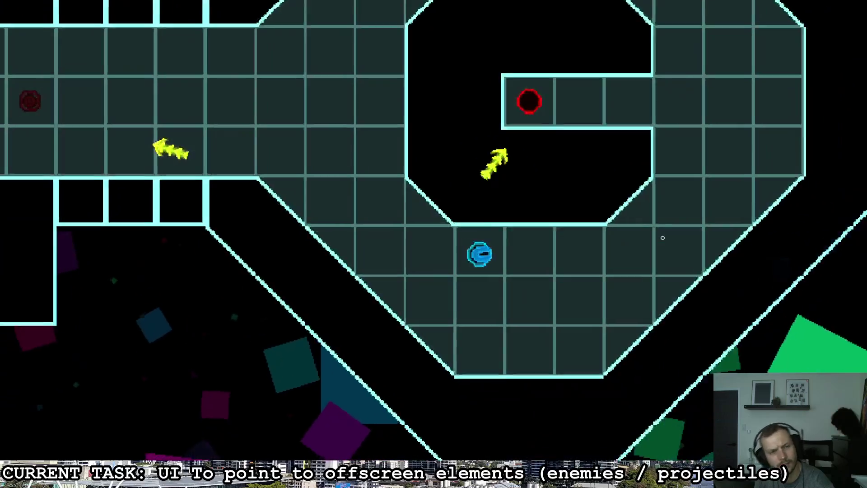
{"action": "key", "text": "w"}
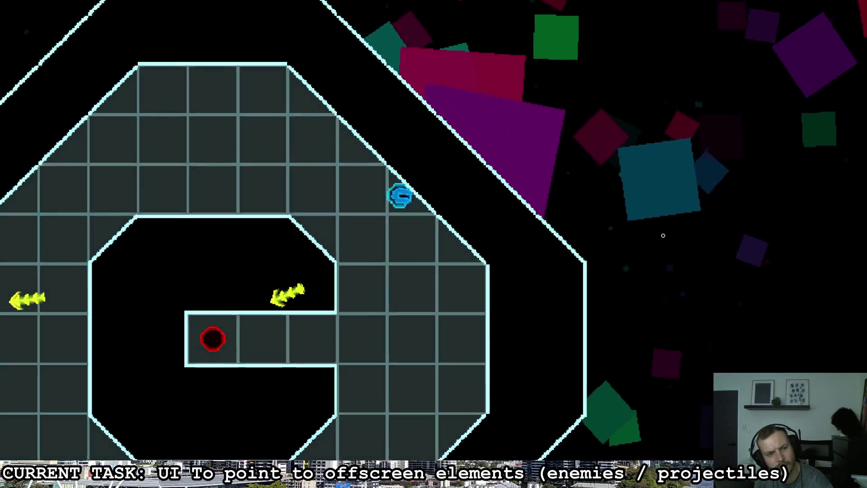
{"action": "key", "text": "a"}
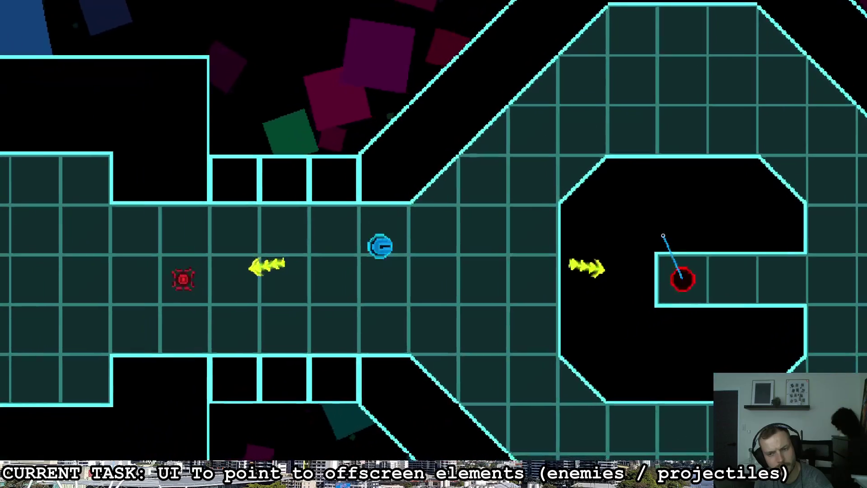
{"action": "key", "text": "a"}
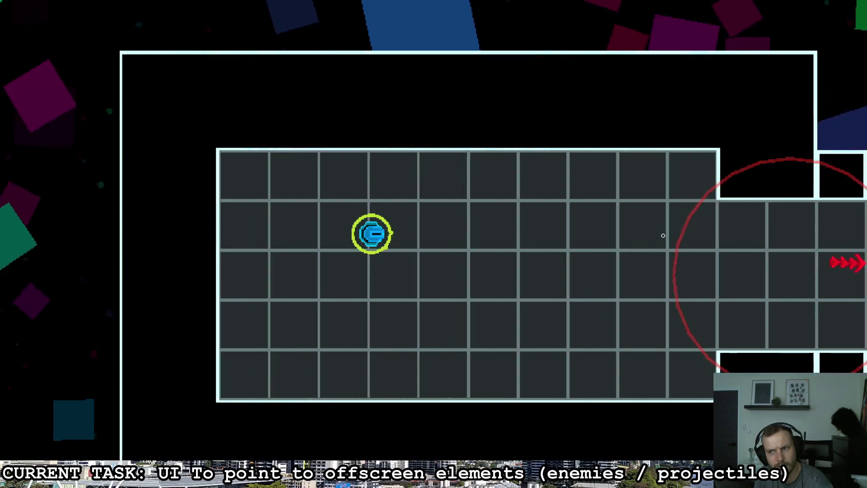
{"action": "key", "text": "d"}
{"action": "key", "text": "s"}
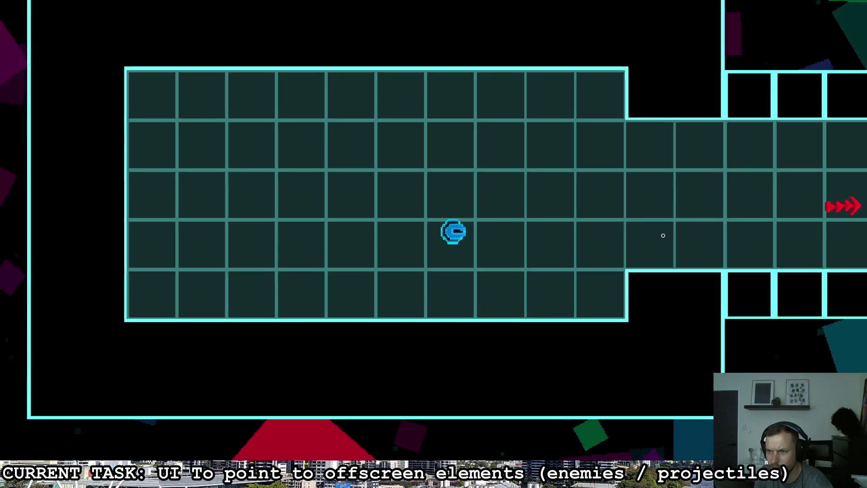
{"action": "key", "text": "d"}
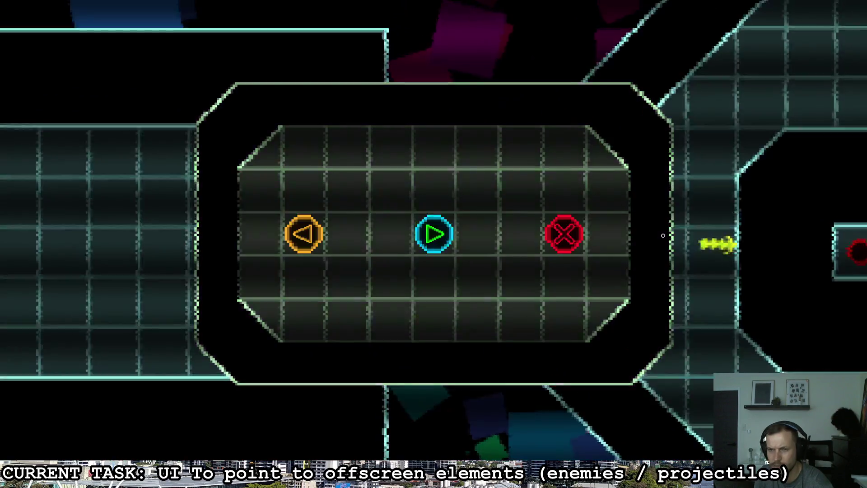
{"action": "key", "text": "alt+Tab"}
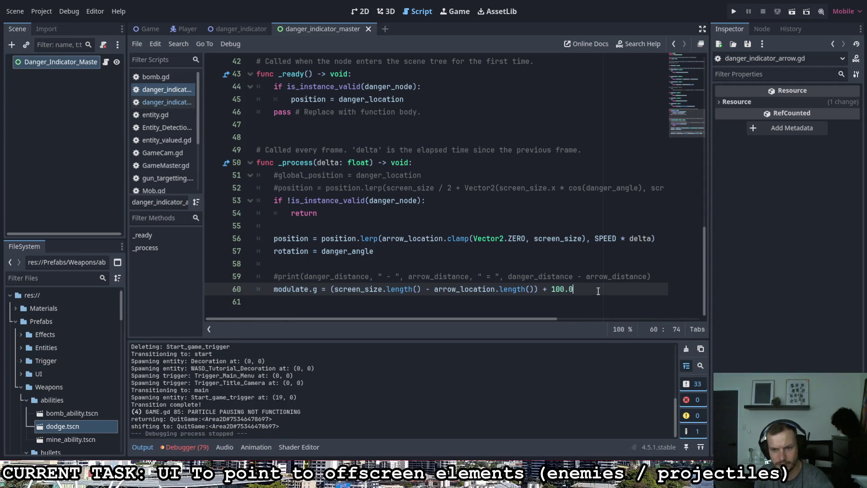
{"action": "left_click", "coordinate": [734, 12]}
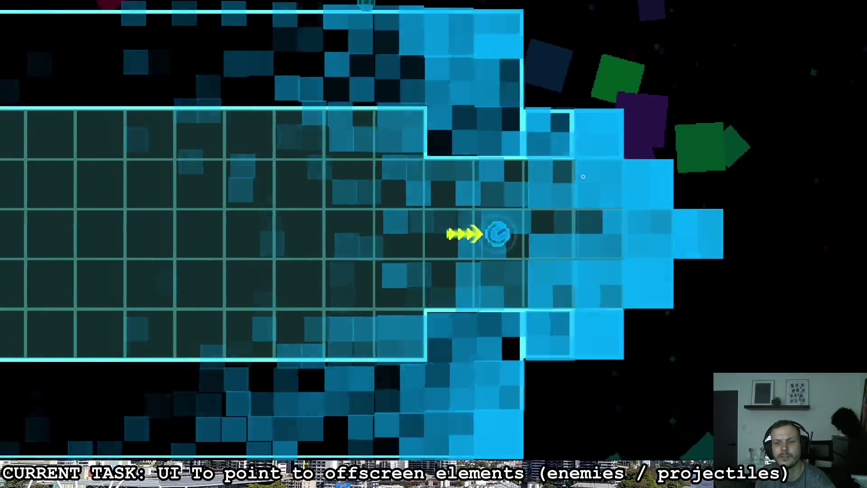
{"action": "key", "text": "a"}
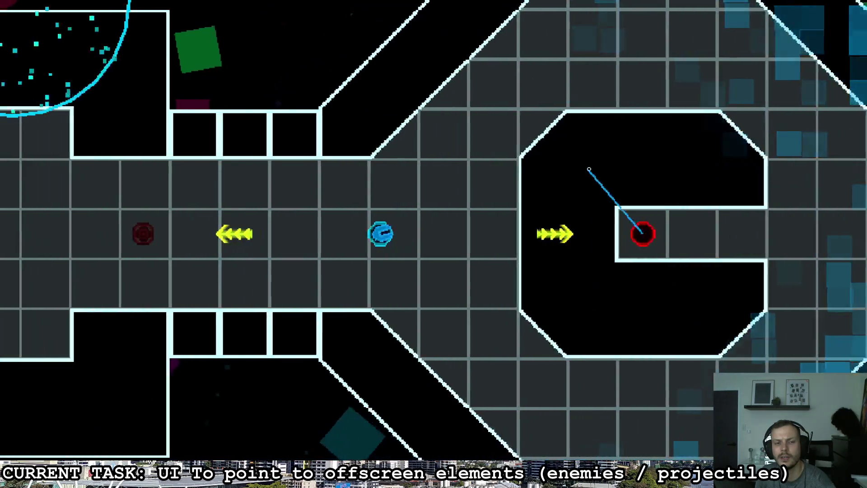
{"action": "key", "text": "a"}
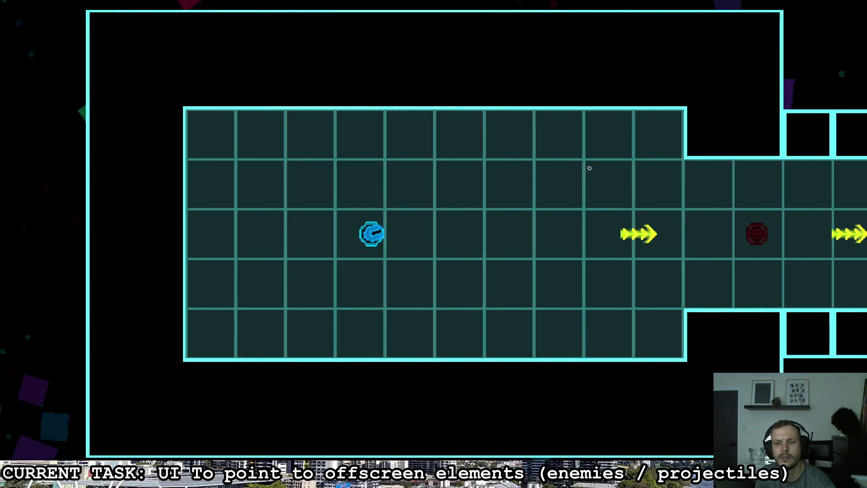
{"action": "key", "text": "Right"}
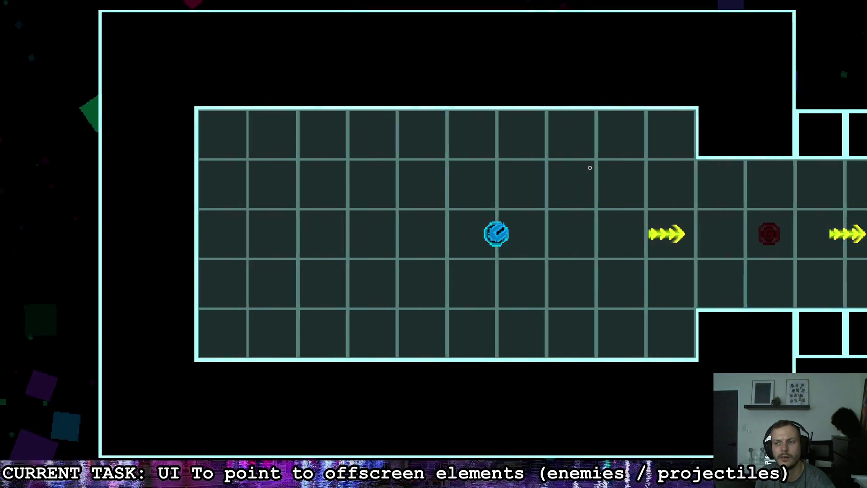
{"action": "key", "text": "Right"}
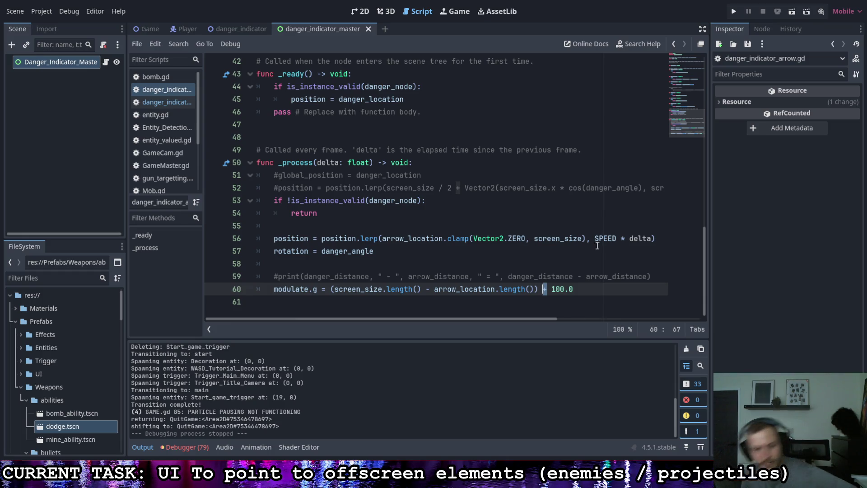
Step: Take the Godot editor out of fullscreen and drag its window down and left
{"action": "key", "text": "shift+F11"}
{"action": "left_click_drag", "start_coordinate": [565, 172], "coordinate": [431, 201]}
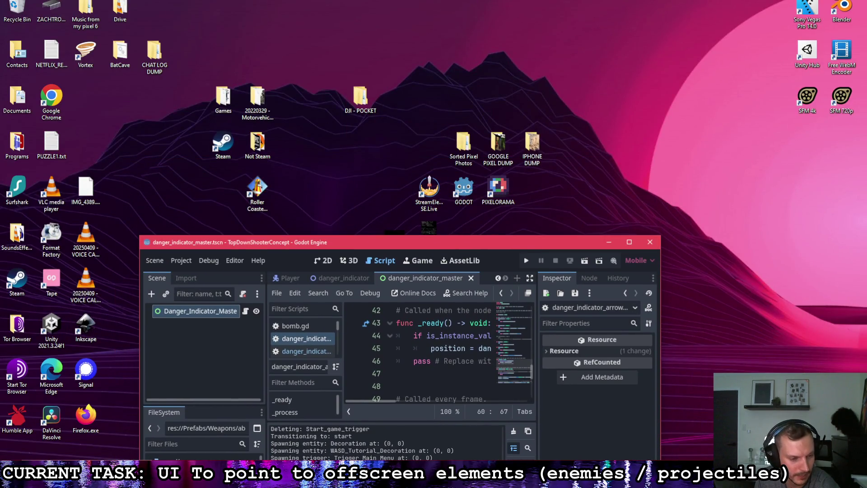
{"action": "left_click_drag", "start_coordinate": [453, 242], "coordinate": [447, 280]}
Step: Open and close STREAM_PAINTOVER.png, then dismiss its right-click menu
{"action": "double_click", "coordinate": [394, 234]}
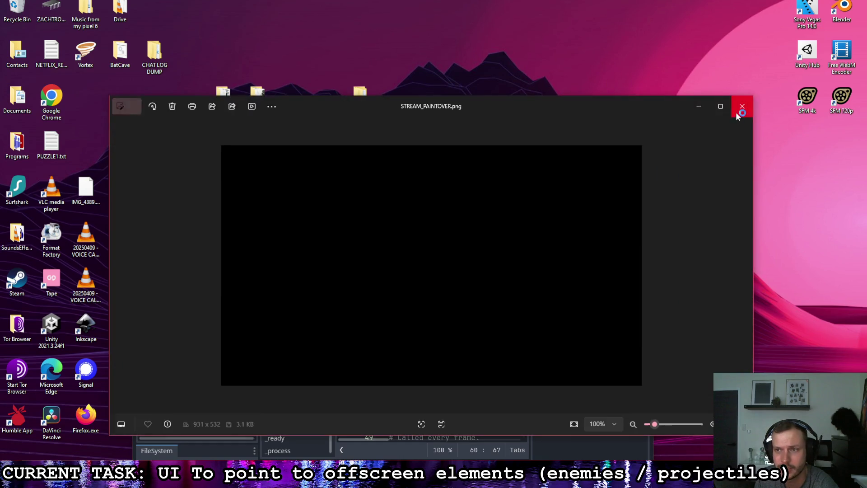
{"action": "left_click", "coordinate": [737, 109]}
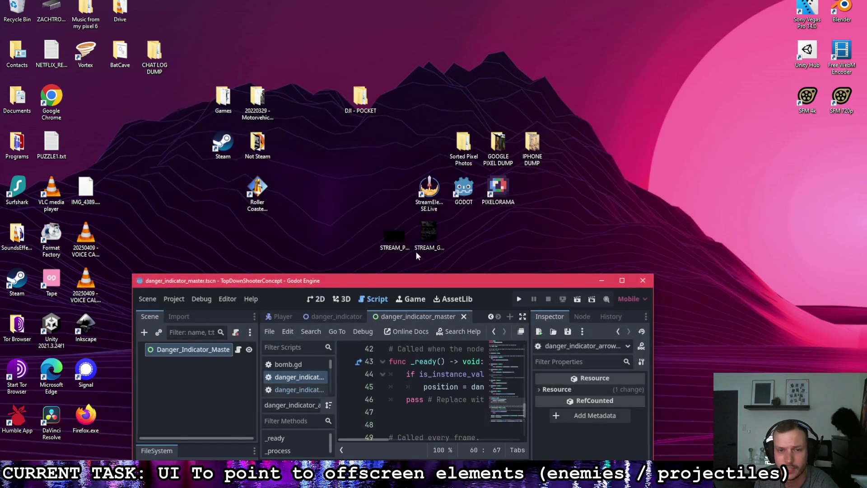
{"action": "right_click", "coordinate": [389, 221]}
{"action": "left_click", "coordinate": [793, 150]}
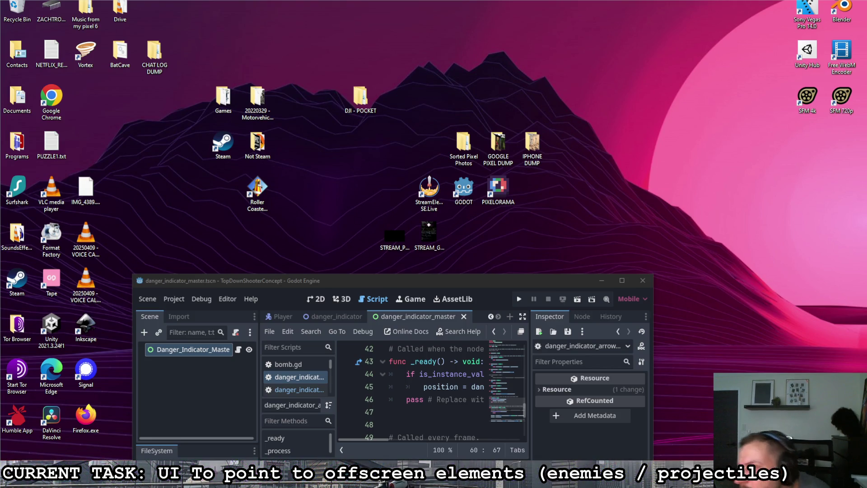
Step: Sketch a screen box with lines, arrows, and a<0 / a>0 labels
{"action": "mouse_move", "coordinate": [294, 144]}
{"action": "left_mouse_down"}
{"action": "mouse_move", "coordinate": [447, 270]}
{"action": "mouse_move", "coordinate": [515, 144]}
{"action": "mouse_move", "coordinate": [282, 136]}
{"action": "left_mouse_up"}
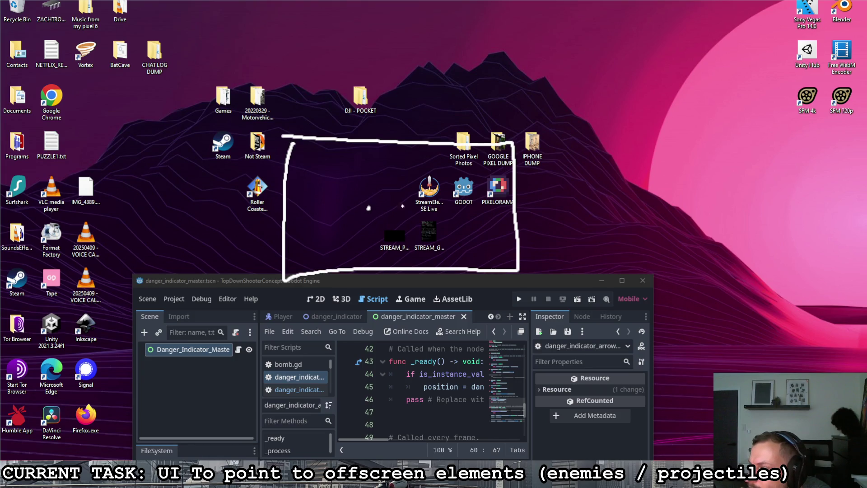
{"action": "left_click_drag", "start_coordinate": [374, 211], "coordinate": [480, 208]}
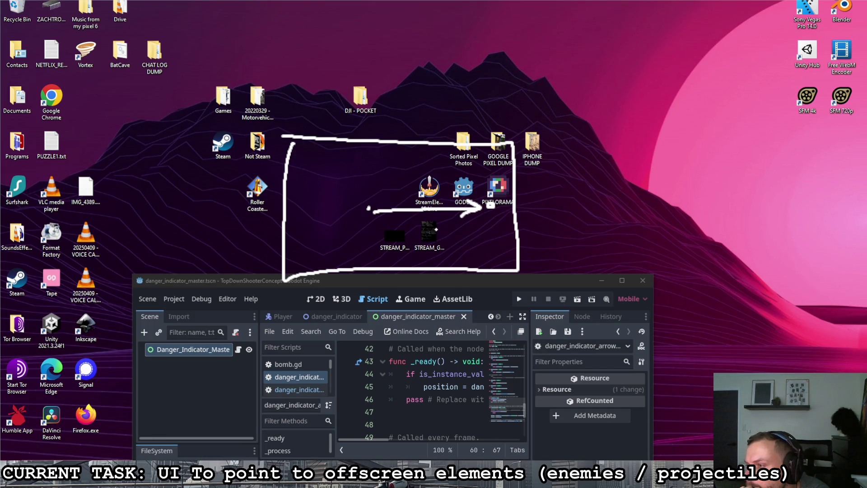
{"action": "mouse_move", "coordinate": [367, 314]}
{"action": "left_mouse_down"}
{"action": "mouse_move", "coordinate": [586, 301]}
{"action": "mouse_move", "coordinate": [548, 326]}
{"action": "left_mouse_up"}
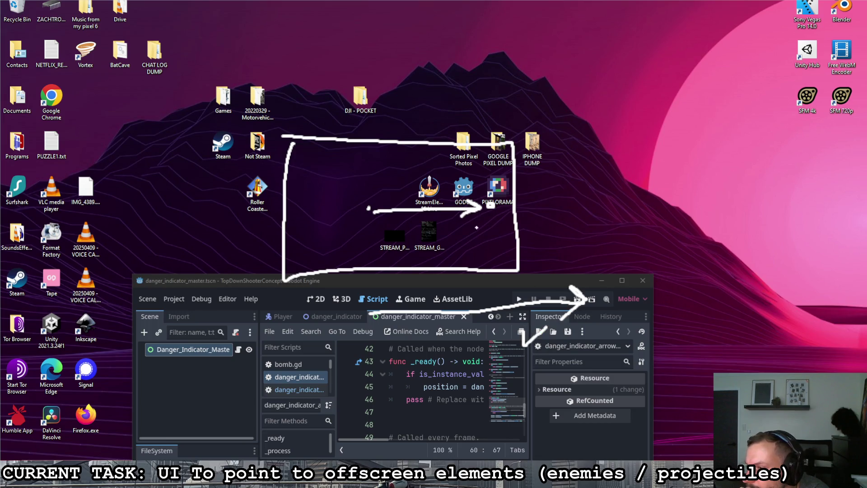
{"action": "left_click_drag", "start_coordinate": [472, 228], "coordinate": [483, 221]}
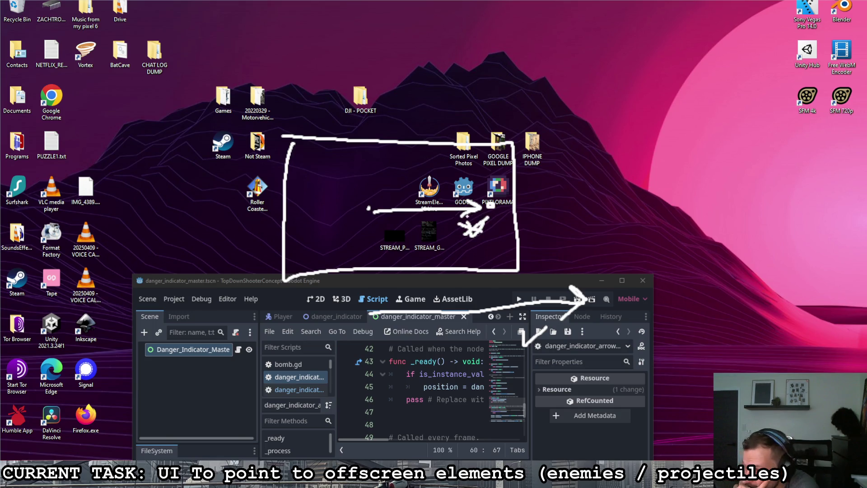
{"action": "left_click_drag", "start_coordinate": [480, 67], "coordinate": [505, 76]}
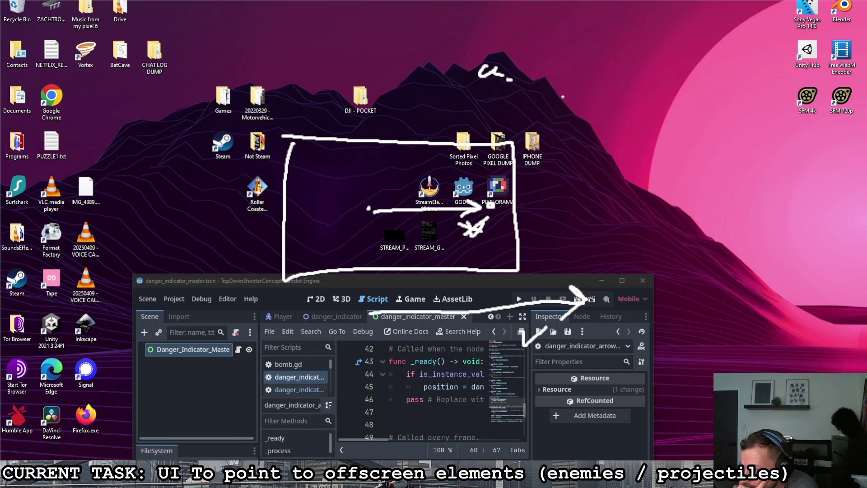
{"action": "left_click_drag", "start_coordinate": [583, 60], "coordinate": [584, 78]}
{"action": "left_click_drag", "start_coordinate": [650, 43], "coordinate": [644, 44]}
{"action": "left_click_drag", "start_coordinate": [578, 92], "coordinate": [534, 135]}
{"action": "mouse_move", "coordinate": [545, 106]}
{"action": "left_mouse_down"}
{"action": "mouse_move", "coordinate": [542, 147]}
{"action": "mouse_move", "coordinate": [568, 141]}
{"action": "left_mouse_up"}
{"action": "mouse_move", "coordinate": [416, 368]}
{"action": "left_mouse_down"}
{"action": "mouse_move", "coordinate": [419, 378]}
{"action": "mouse_move", "coordinate": [448, 381]}
{"action": "mouse_move", "coordinate": [526, 352]}
{"action": "mouse_move", "coordinate": [536, 375]}
{"action": "left_mouse_up"}
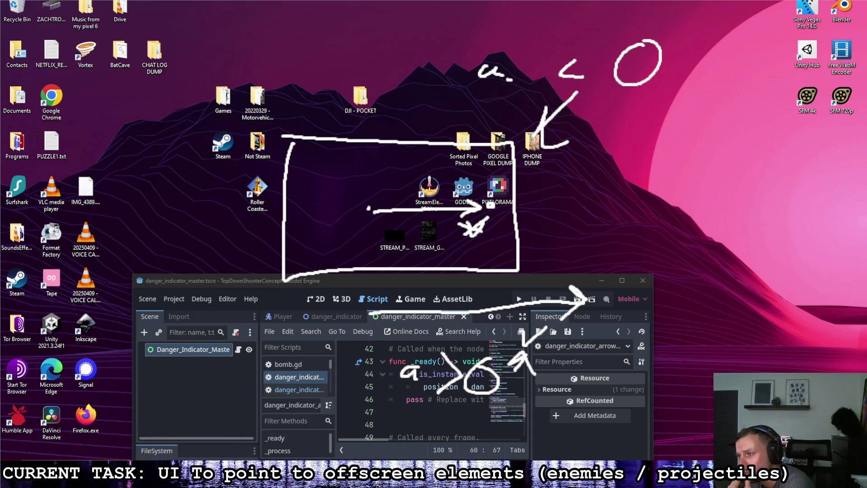
{"action": "left_click_drag", "start_coordinate": [379, 227], "coordinate": [459, 224]}
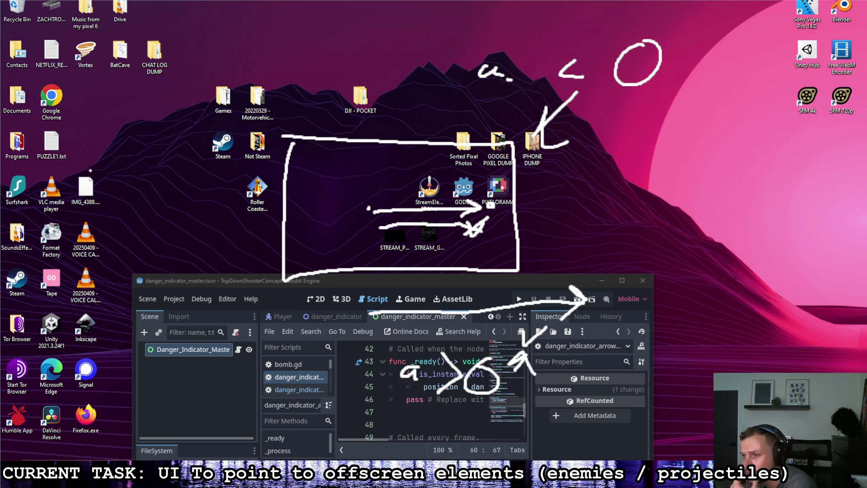
Step: Write 'arrowLen - Screen' beside the sketch and add a horizontal arrow stroke
{"action": "left_click_drag", "start_coordinate": [49, 116], "coordinate": [113, 117]}
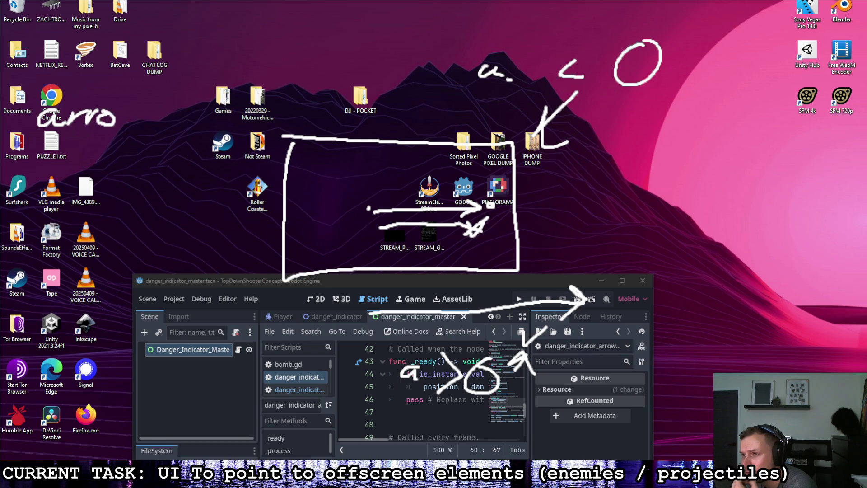
{"action": "mouse_move", "coordinate": [168, 93]}
{"action": "left_mouse_down"}
{"action": "mouse_move", "coordinate": [191, 130]}
{"action": "mouse_move", "coordinate": [228, 132]}
{"action": "left_mouse_up"}
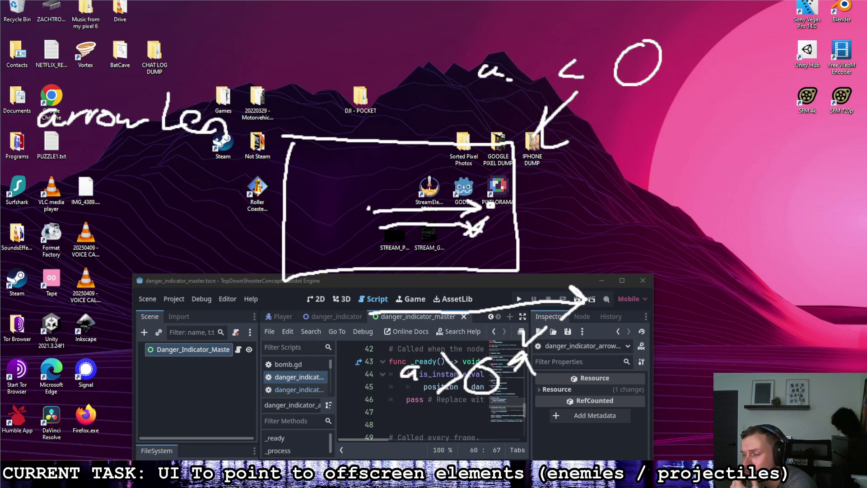
{"action": "left_click", "coordinate": [126, 178]}
{"action": "mouse_move", "coordinate": [118, 164]}
{"action": "left_mouse_down"}
{"action": "mouse_move", "coordinate": [117, 183]}
{"action": "mouse_move", "coordinate": [86, 170]}
{"action": "mouse_move", "coordinate": [84, 182]}
{"action": "left_mouse_up"}
{"action": "left_click", "coordinate": [124, 172]}
{"action": "left_click_drag", "start_coordinate": [168, 173], "coordinate": [201, 193]}
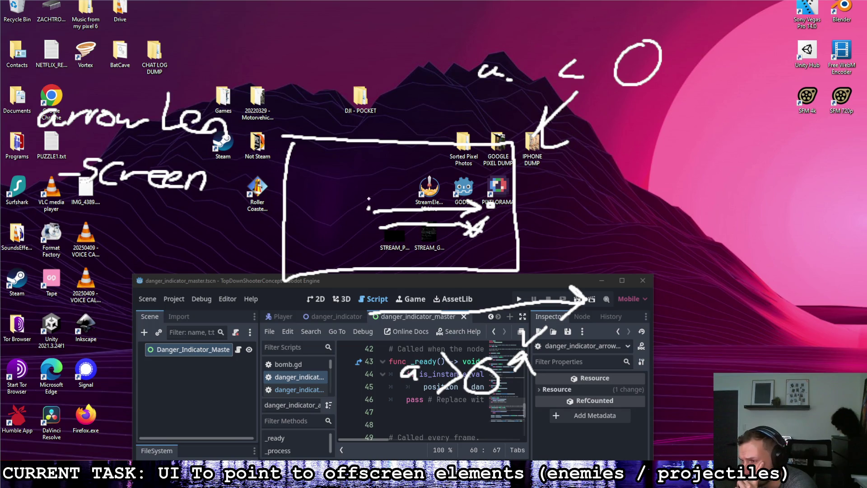
{"action": "left_click_drag", "start_coordinate": [368, 178], "coordinate": [486, 183]}
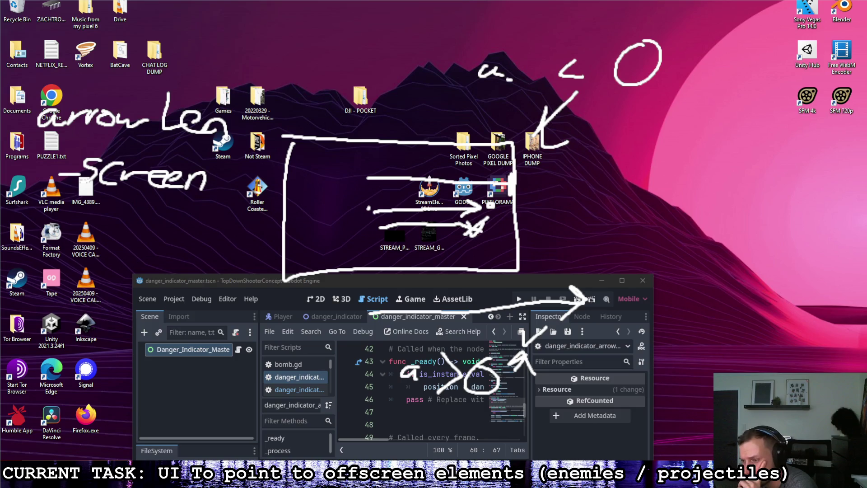
Step: Bring the Godot editor forward, maximize it, and clear all annotations
{"action": "key", "text": "alt+Tab"}
{"action": "mouse_move", "coordinate": [507, 282]}
{"action": "left_mouse_down"}
{"action": "mouse_move", "coordinate": [519, 86]}
{"action": "mouse_move", "coordinate": [540, 1]}
{"action": "left_mouse_up"}
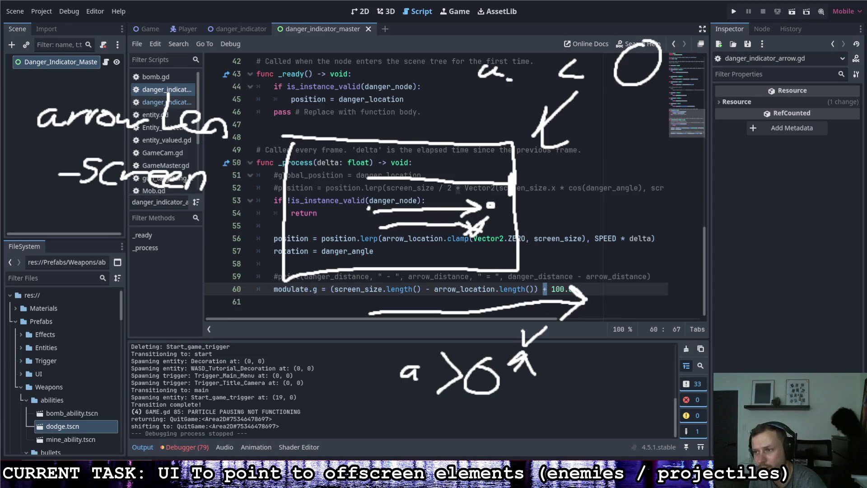
{"action": "left_click_drag", "start_coordinate": [716, 58], "coordinate": [763, 45]}
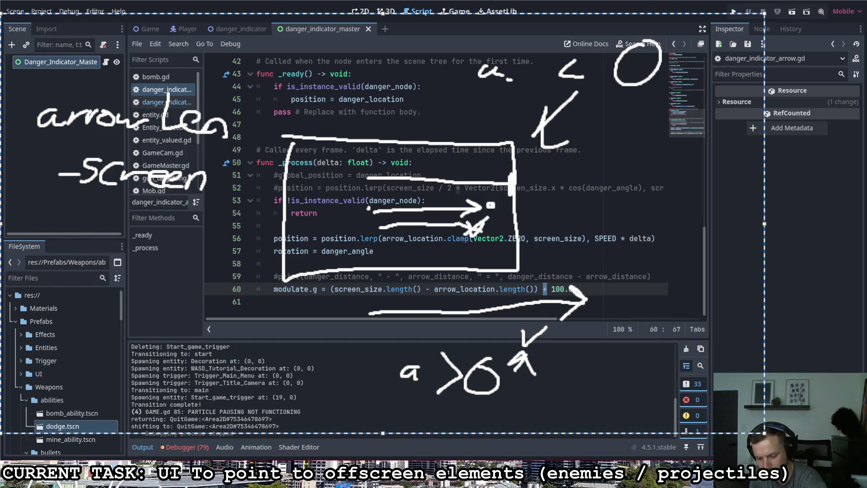
{"action": "key", "text": "Escape"}
Step: Change line 60 to (-screen_size.length() + arrow_location.length()) + 10.0 and run the game
{"action": "left_click", "coordinate": [335, 292]}
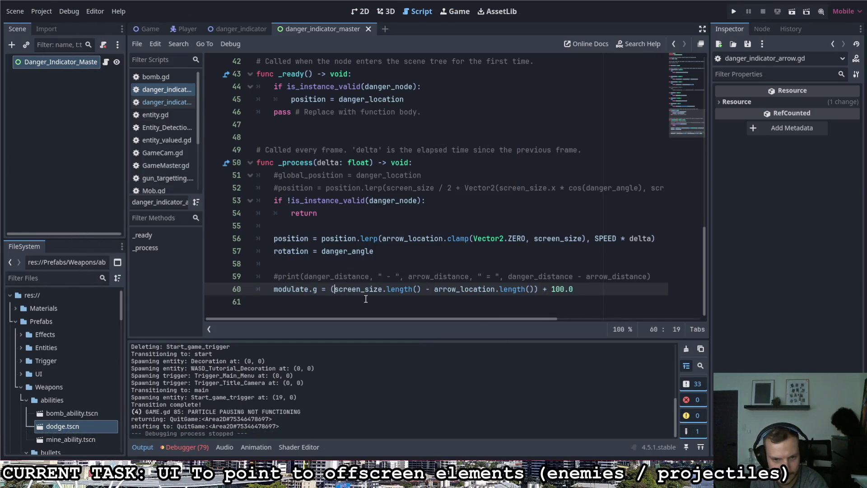
{"action": "type", "text": "-"}
{"action": "left_click_drag", "start_coordinate": [435, 292], "coordinate": [432, 290]}
{"action": "type", "text": "+"}
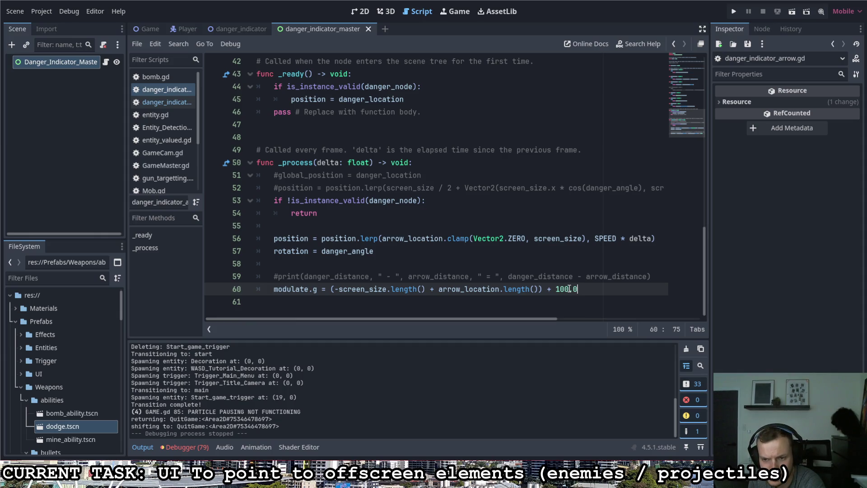
{"action": "key", "text": "F5"}
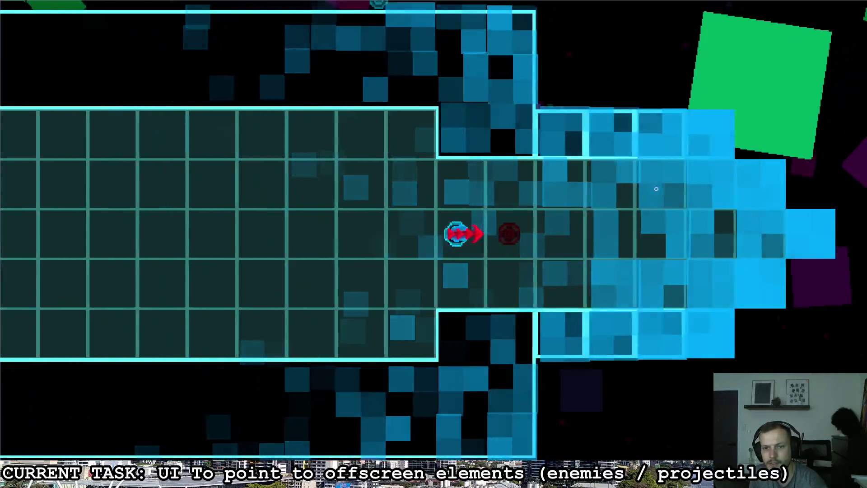
Step: Fly the ship around the octagonal room and corridor, watching the danger arrow shift from red to yellow
{"action": "key", "text": "d"}
{"action": "key", "text": "s"}
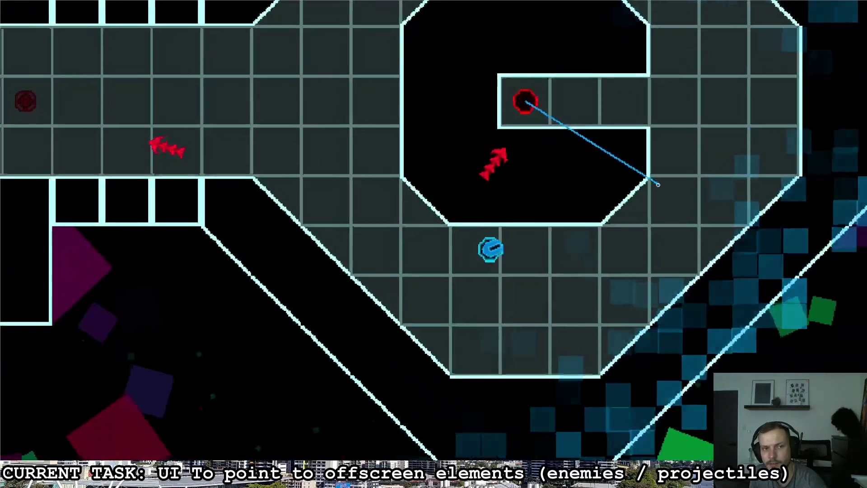
{"action": "key", "text": "w"}
{"action": "key", "text": "a"}
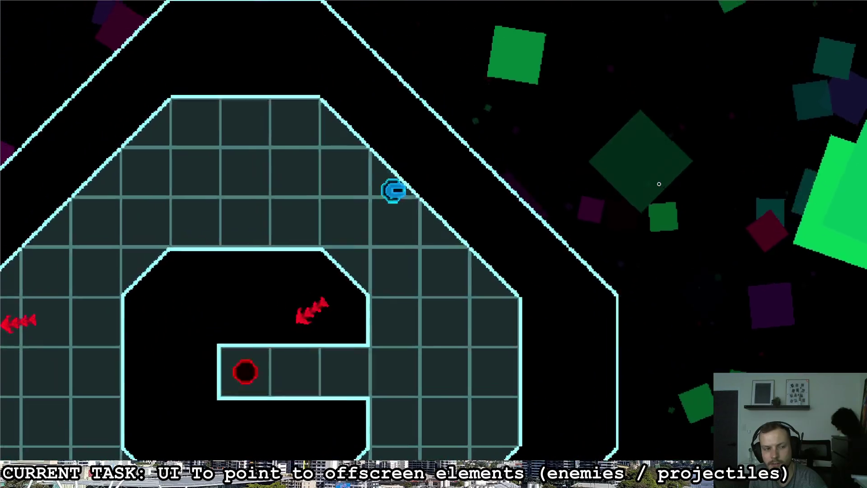
{"action": "key", "text": "s"}
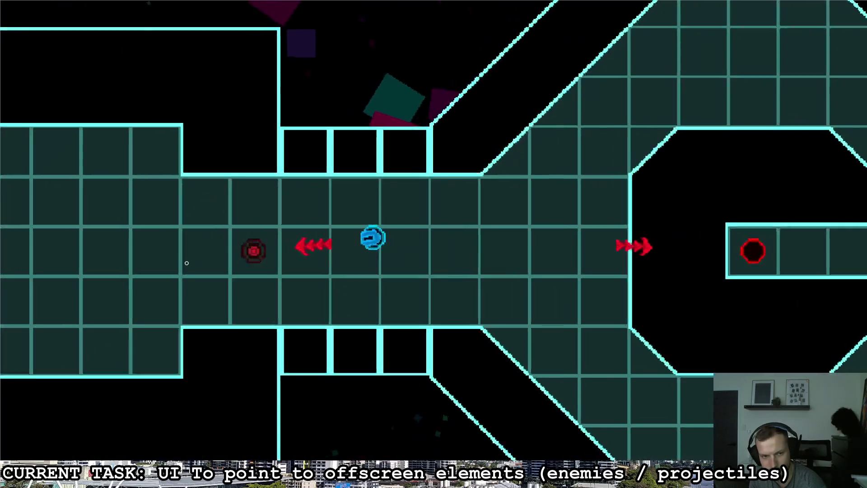
{"action": "key", "text": "a"}
{"action": "key", "text": "d"}
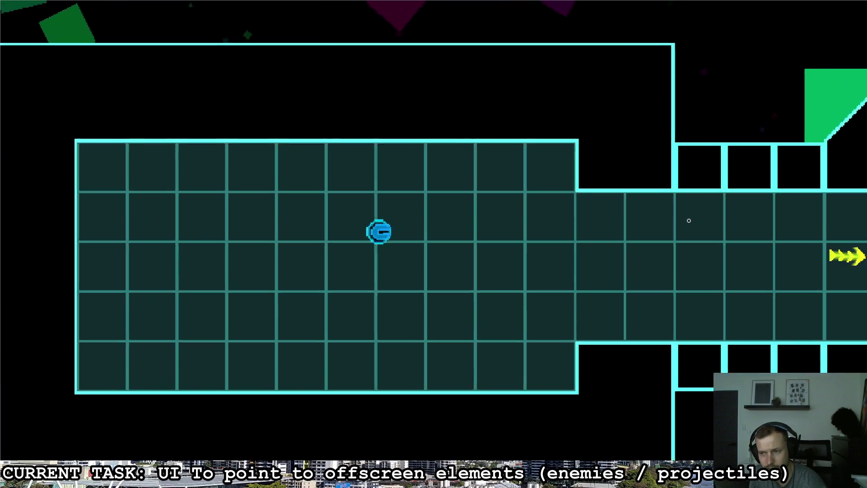
{"action": "key", "text": "d"}
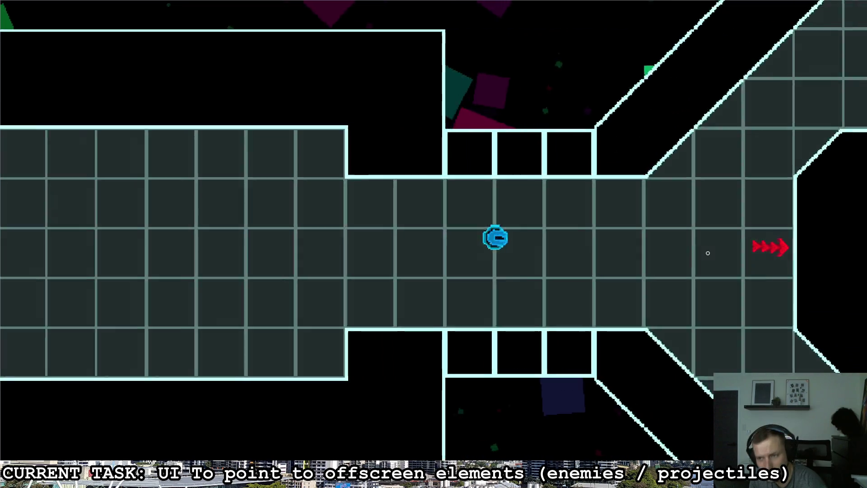
{"action": "key", "text": "a"}
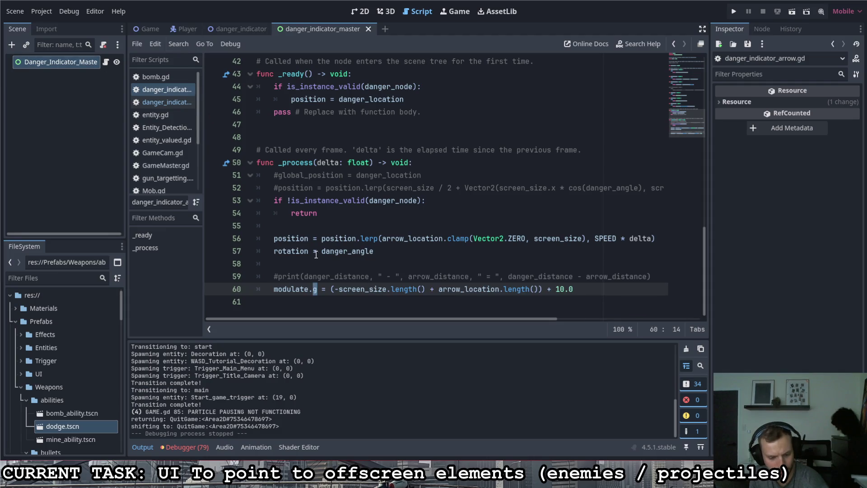
Step: Review the arrow sprite's properties in the danger_indicator scene's Inspector, then run the project
{"action": "left_click", "coordinate": [232, 28]}
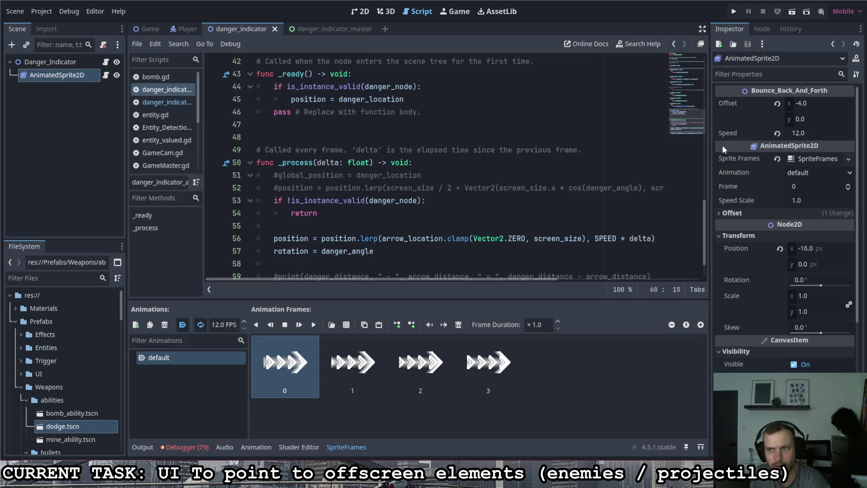
{"action": "scroll", "coordinate": [749, 324], "scroll_direction": "down", "scroll_amount": 5}
{"action": "scroll", "coordinate": [751, 322], "scroll_direction": "up", "scroll_amount": 5}
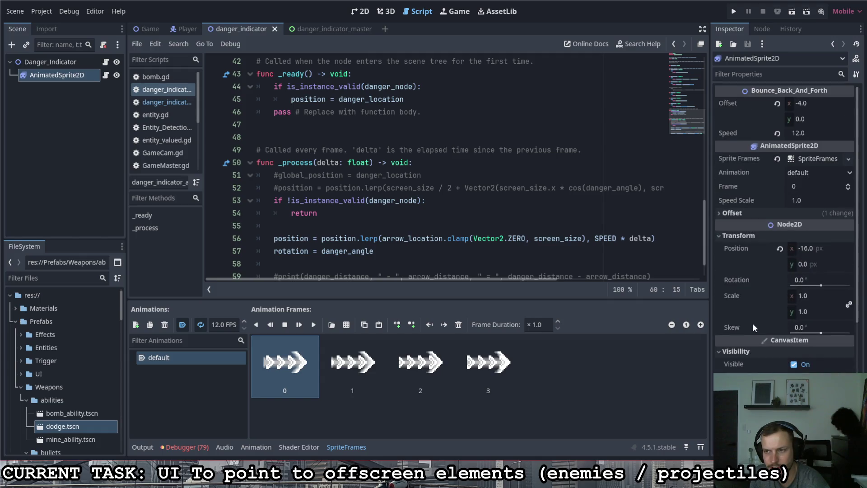
{"action": "left_click", "coordinate": [734, 11]}
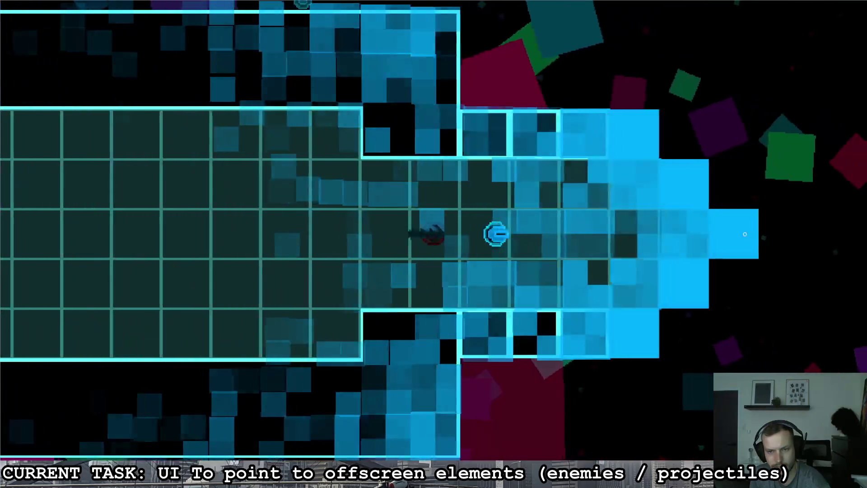
Step: Steer the player through the level to the three-button room, checking the arrows, then stop the game
{"action": "key", "text": "d"}
{"action": "key", "text": "s"}
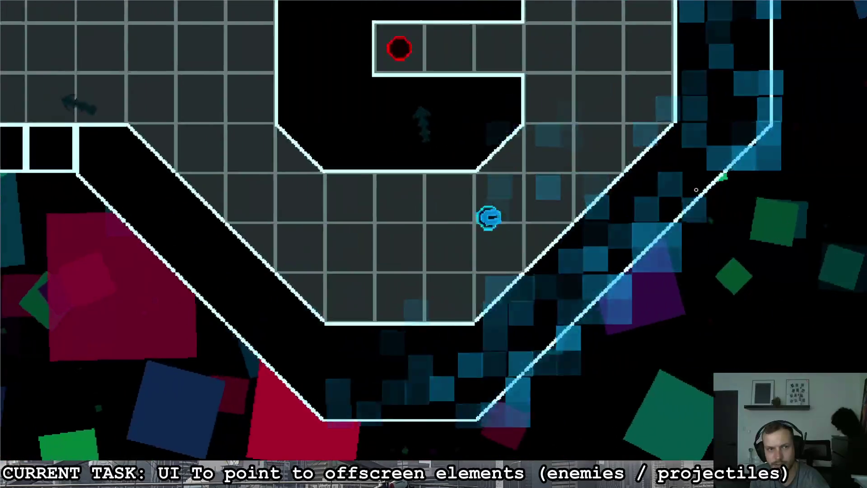
{"action": "key", "text": "w"}
{"action": "key", "text": "a"}
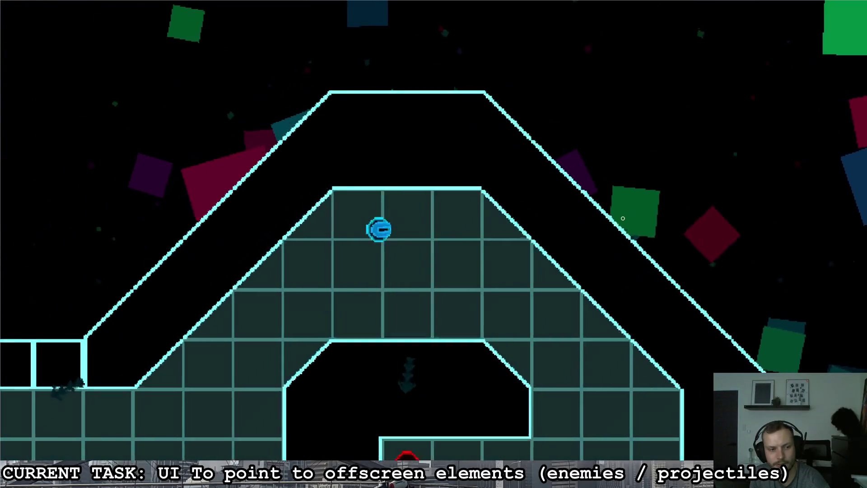
{"action": "key", "text": "s"}
{"action": "key", "text": "a"}
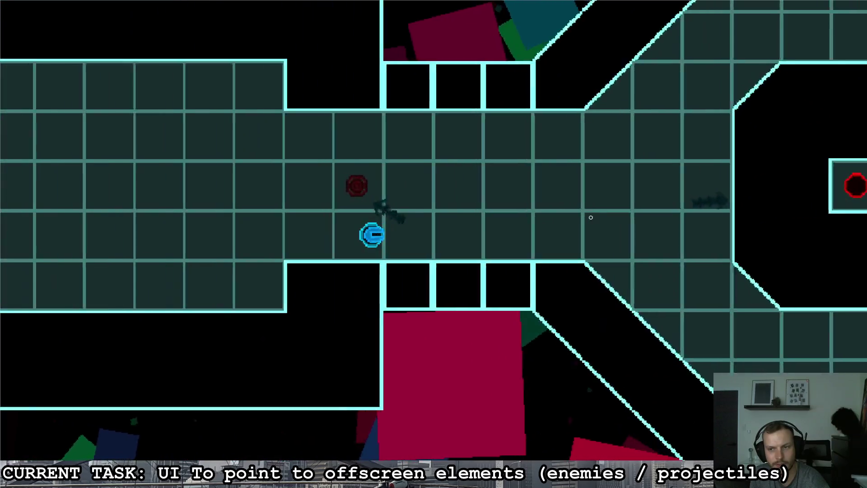
{"action": "key", "text": "w"}
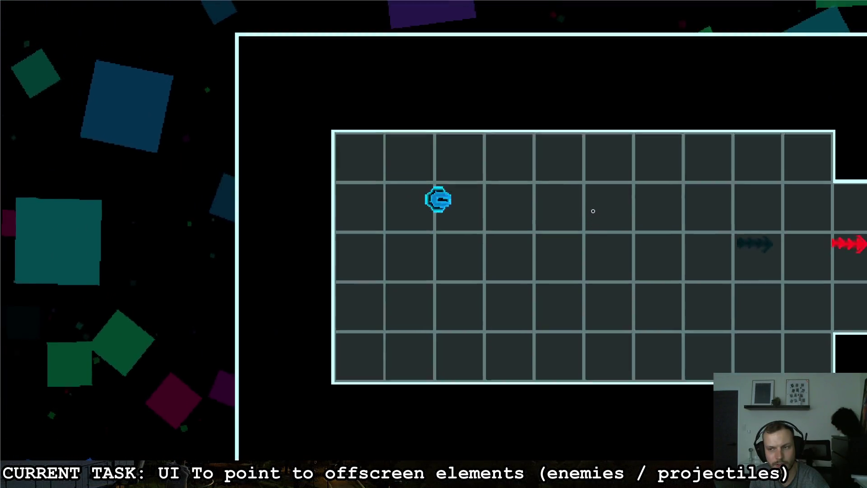
{"action": "key", "text": "d"}
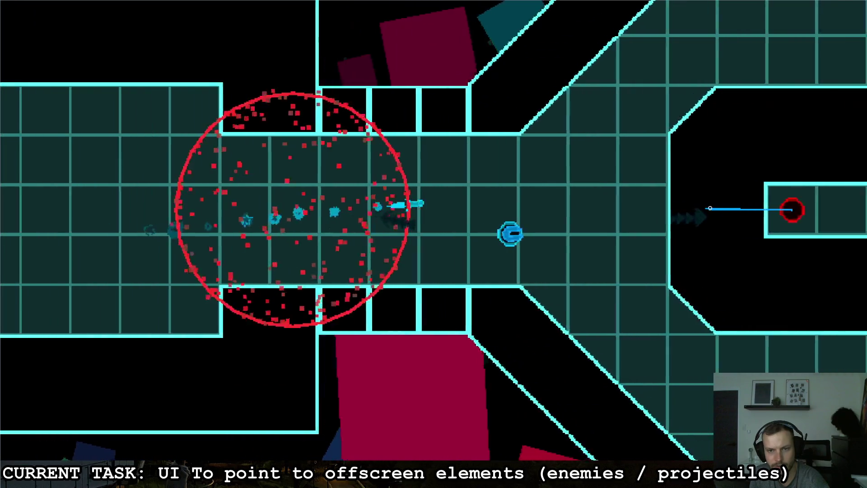
{"action": "key", "text": "a"}
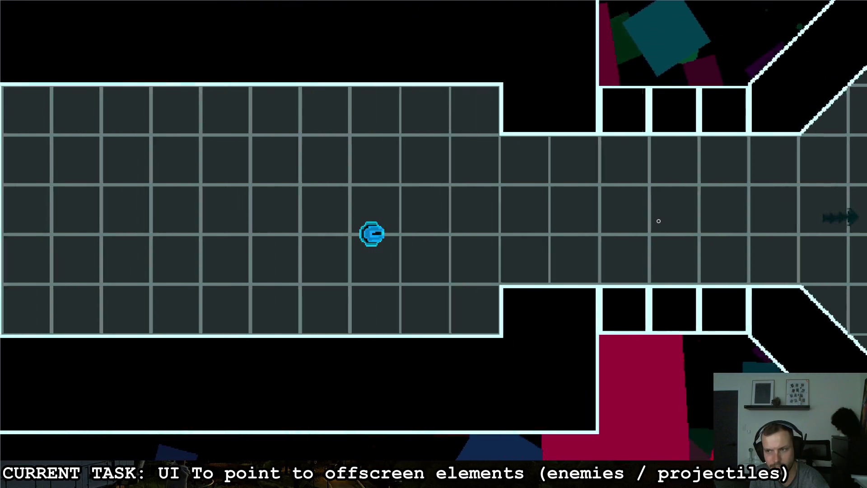
{"action": "key", "text": "d"}
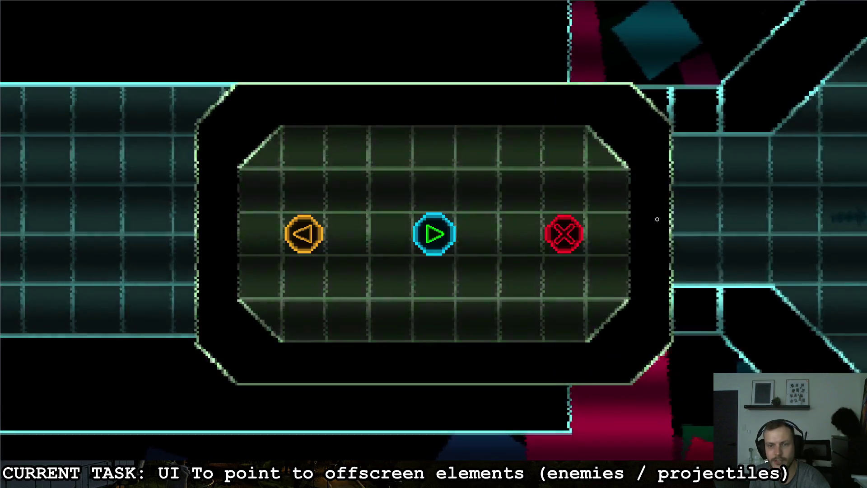
{"action": "key", "text": "F8"}
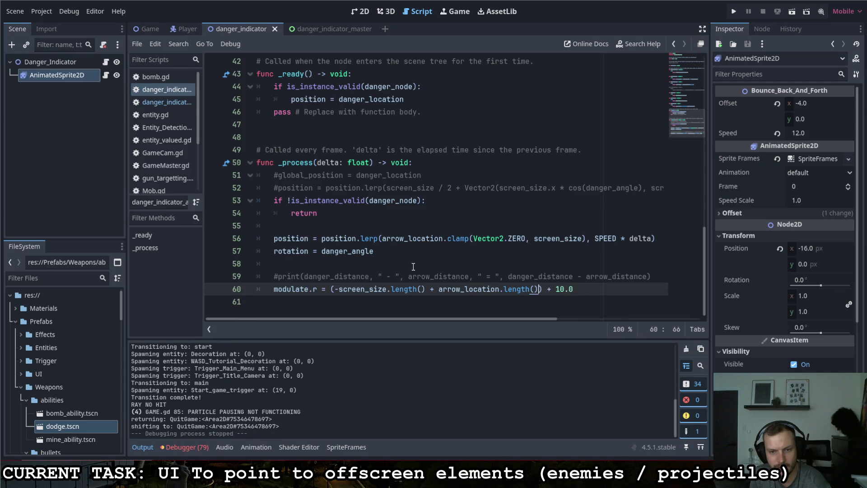
Step: Multiply arrow_location.length() by 1.2 on line 60, drop the + 10.0 offset, and run the game
{"action": "type", "text": "*"}
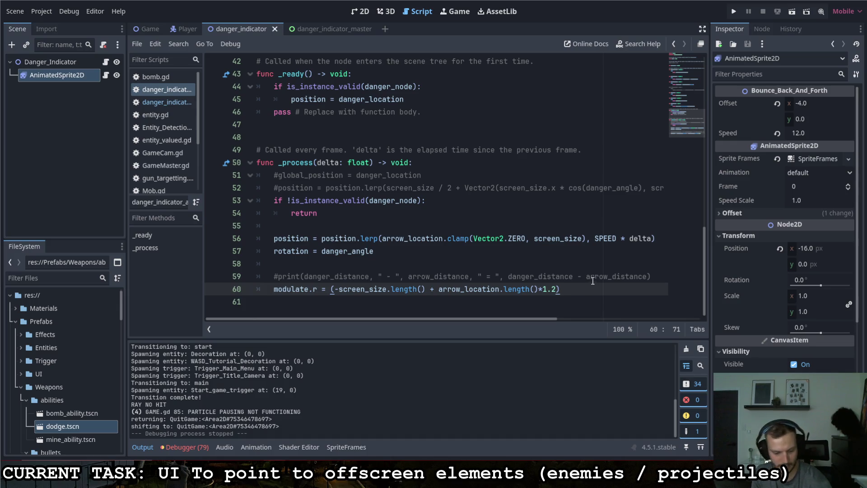
{"action": "left_click", "coordinate": [732, 12]}
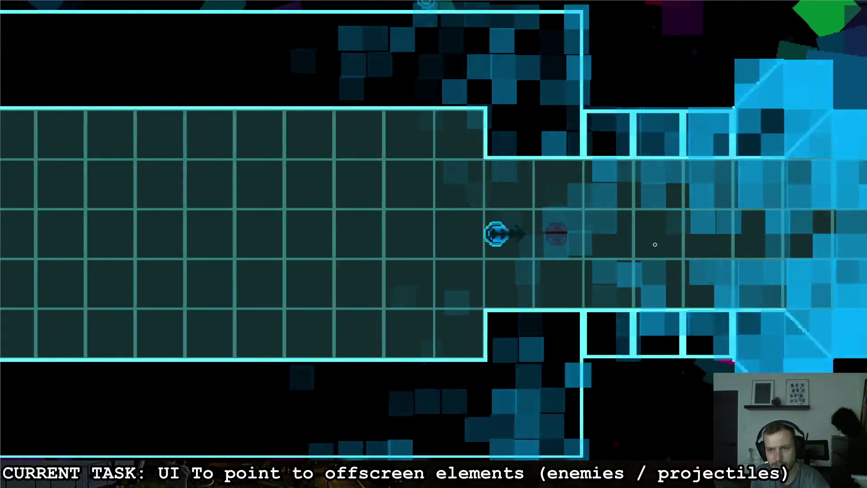
Step: Fly the ship back and forth past the red enemy and through the corridor to check the arrow tint
{"action": "key", "text": "a"}
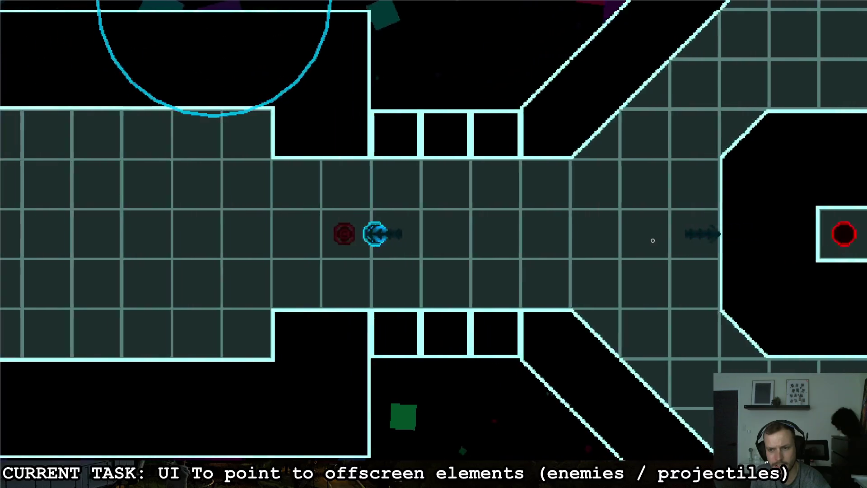
{"action": "key", "text": "a"}
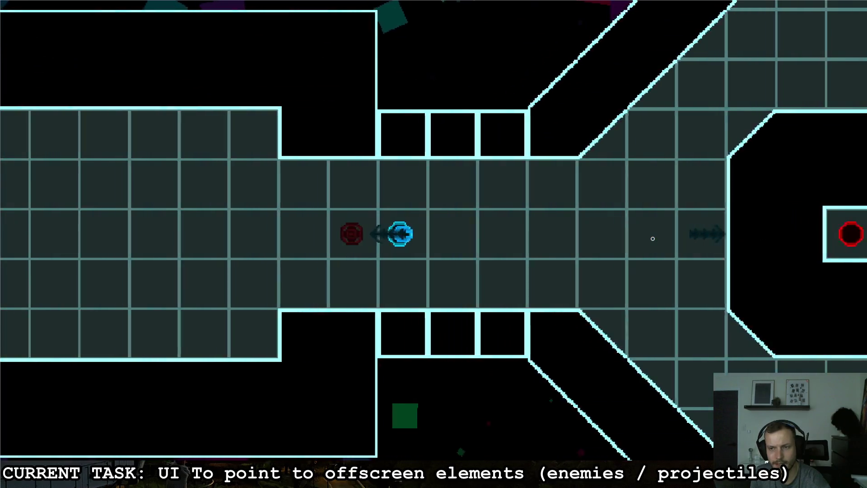
{"action": "key", "text": "a"}
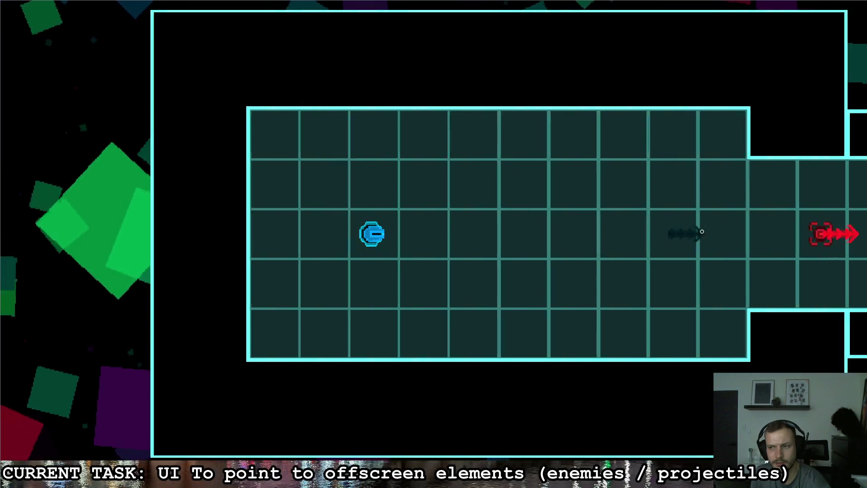
{"action": "key", "text": "d"}
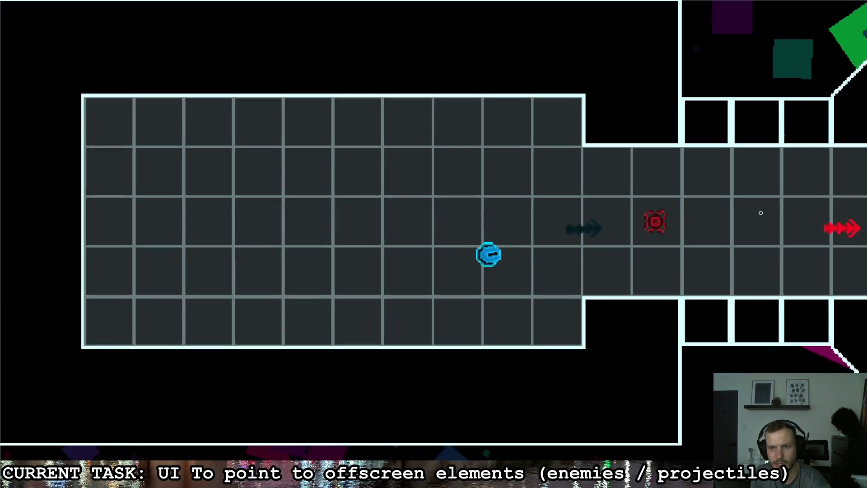
{"action": "key", "text": "a"}
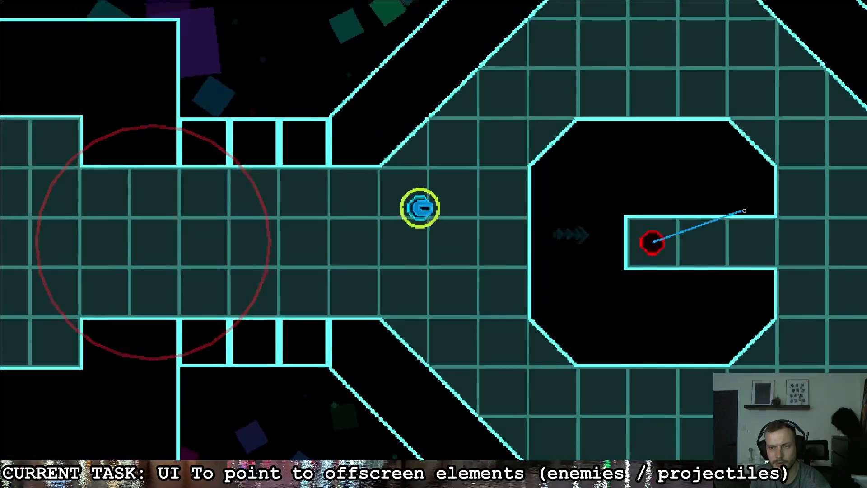
{"action": "key", "text": "d"}
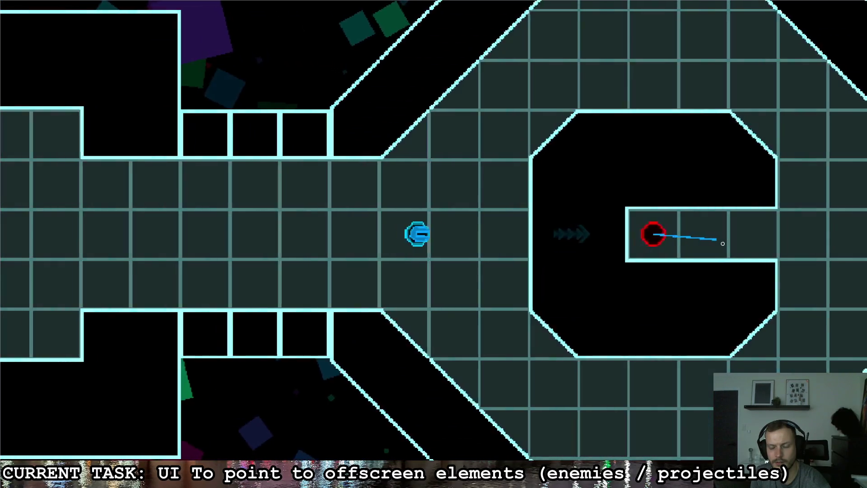
{"action": "key", "text": "a"}
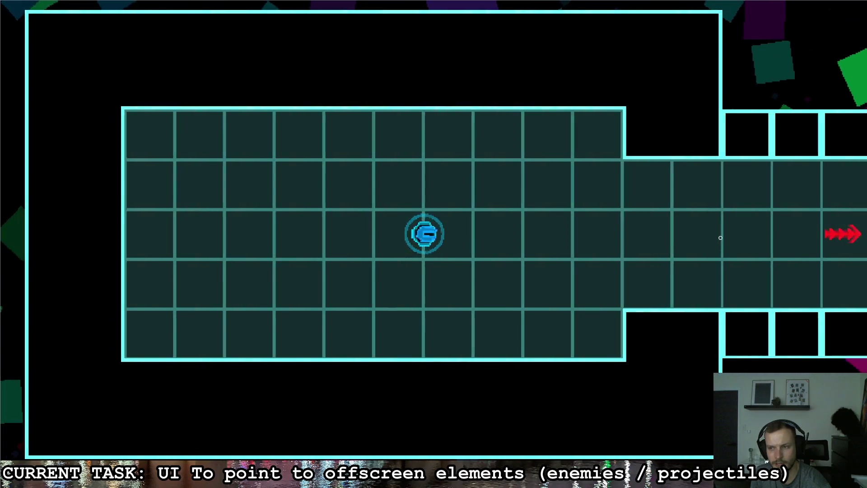
{"action": "key", "text": "d"}
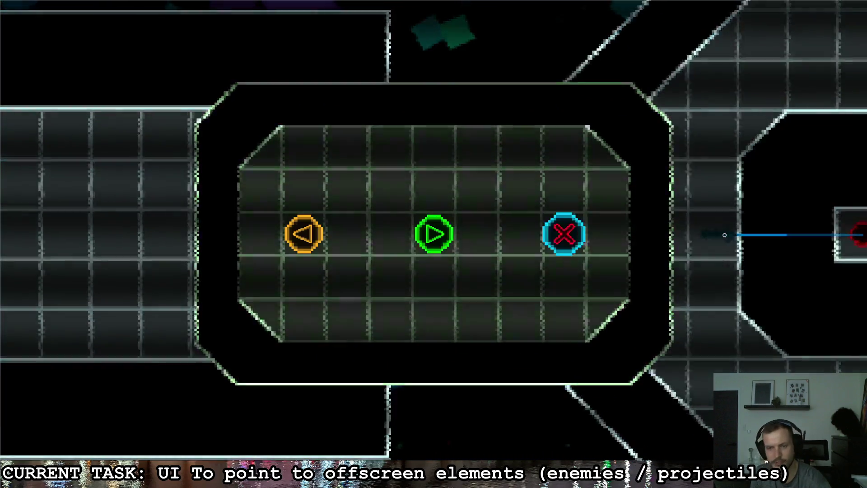
Step: Divide line 60's red-tint formula by 10.0 and relaunch the game
{"action": "key", "text": "alt+Tab"}
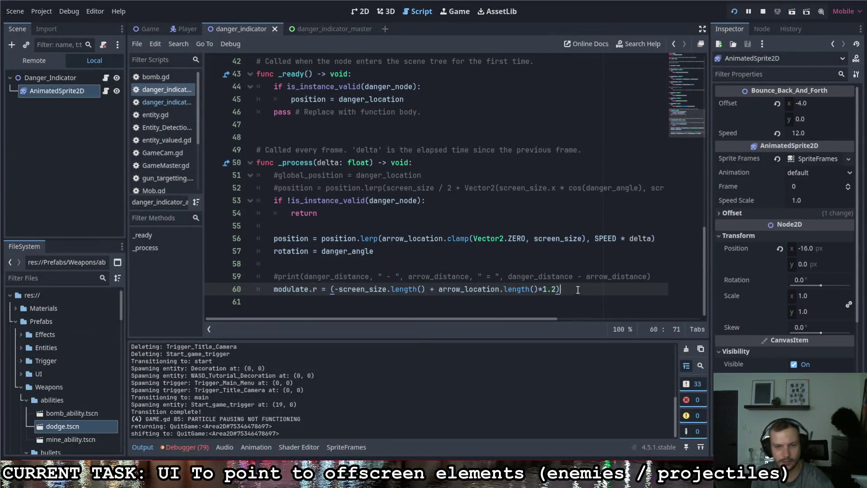
{"action": "type", "text": "/10.0"}
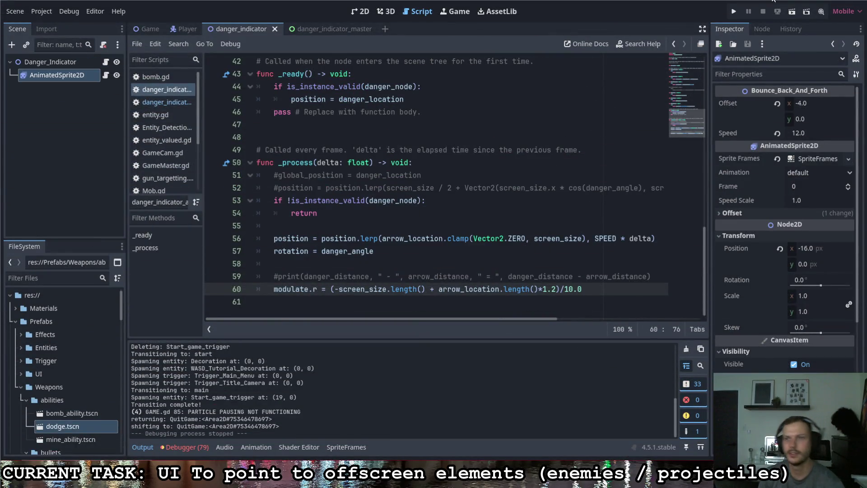
{"action": "key", "text": "F5"}
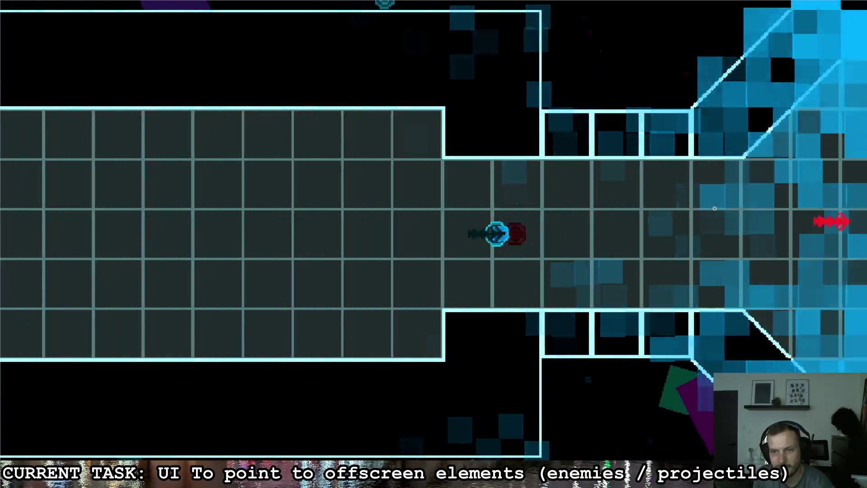
Step: Finish the current playtest, change the line 60 divisor to 100.0, and run the game again
{"action": "key", "text": "a"}
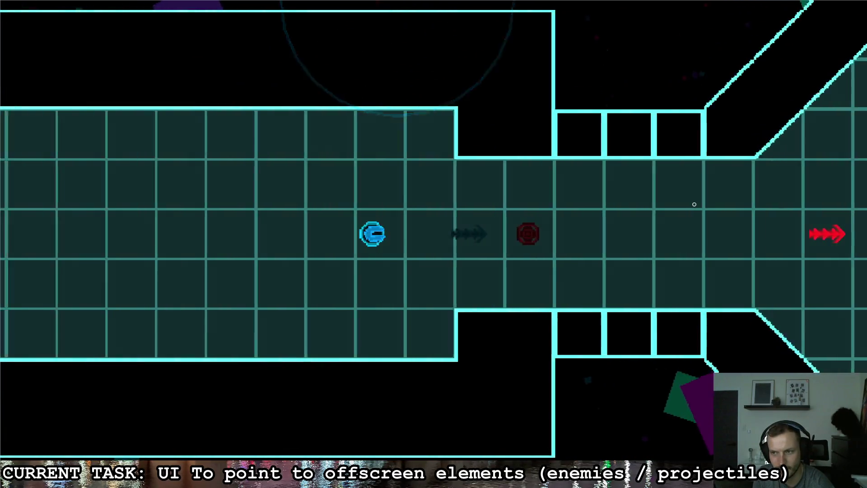
{"action": "key", "text": "d"}
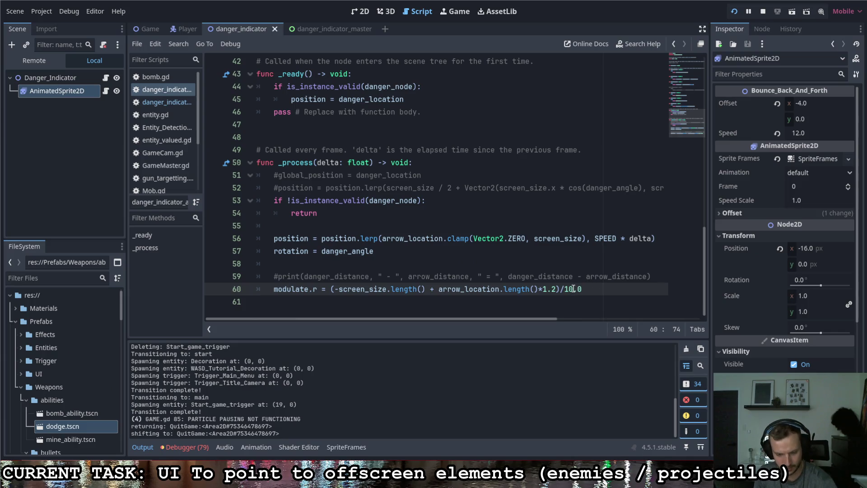
{"action": "type", "text": "0"}
{"action": "left_click", "coordinate": [596, 291]}
{"action": "left_click", "coordinate": [733, 12]}
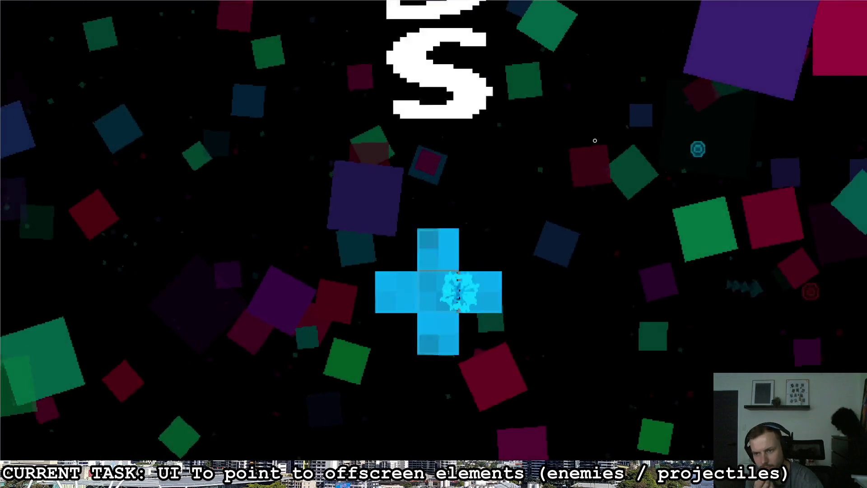
Step: Fly the ship past the red enemy and destroy it while watching the danger arrows
{"action": "key", "text": "d"}
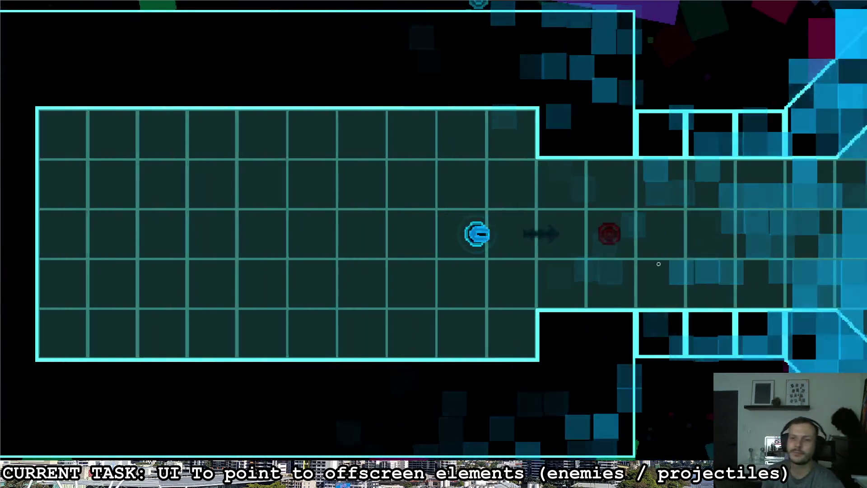
{"action": "key", "text": "a"}
{"action": "key", "text": "a"}
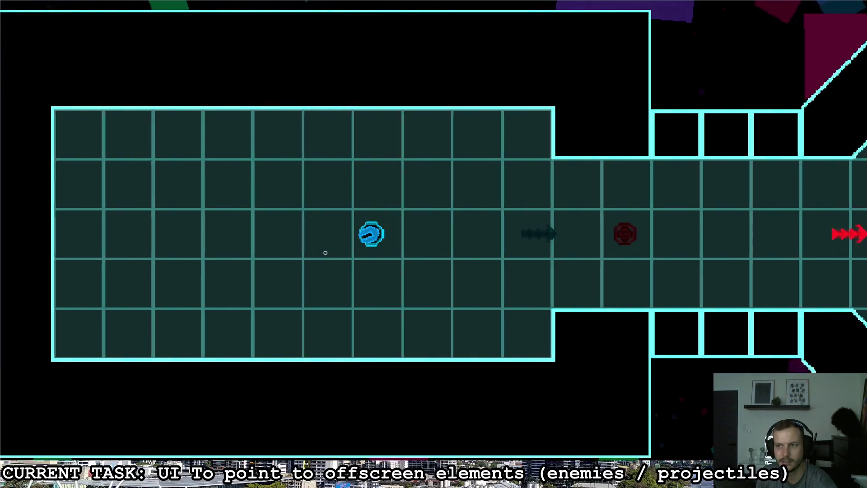
{"action": "key", "text": "d"}
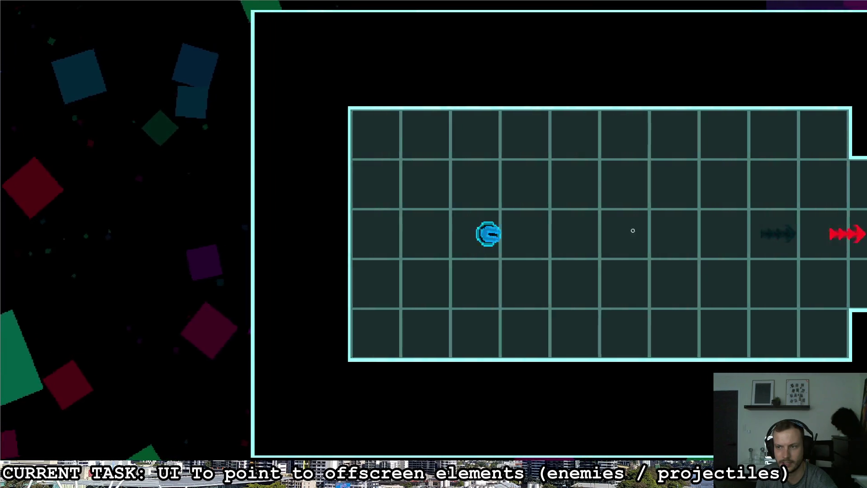
{"action": "key", "text": "a"}
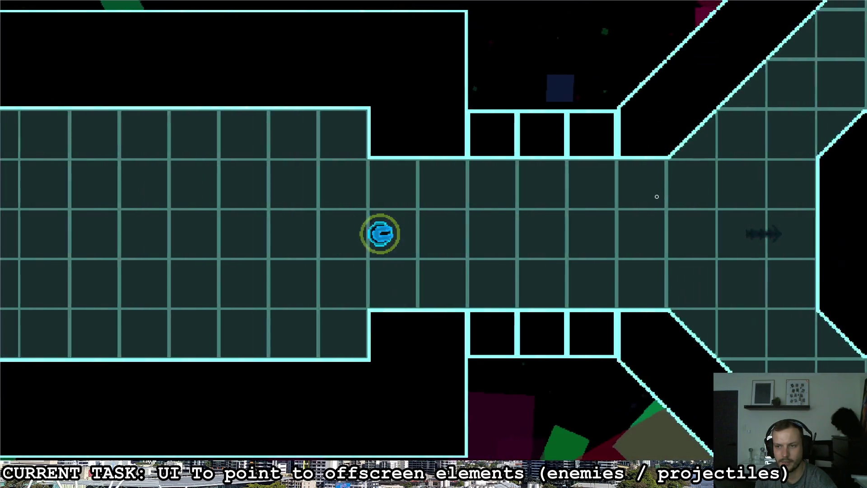
{"action": "key", "text": "d"}
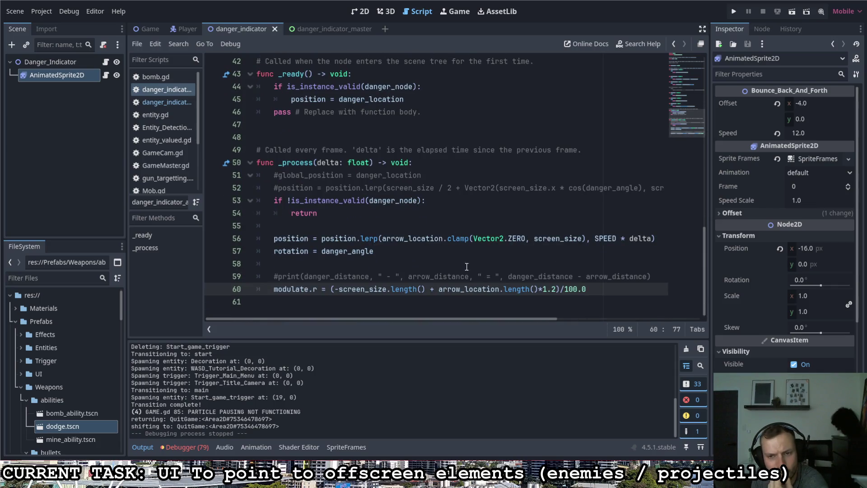
Step: Select arrow_location on line 56 and scroll to the danger_location and arrow_location getter definitions
{"action": "mouse_move", "coordinate": [468, 318]}
{"action": "left_mouse_down"}
{"action": "mouse_move", "coordinate": [521, 319]}
{"action": "mouse_move", "coordinate": [465, 318]}
{"action": "left_mouse_up"}
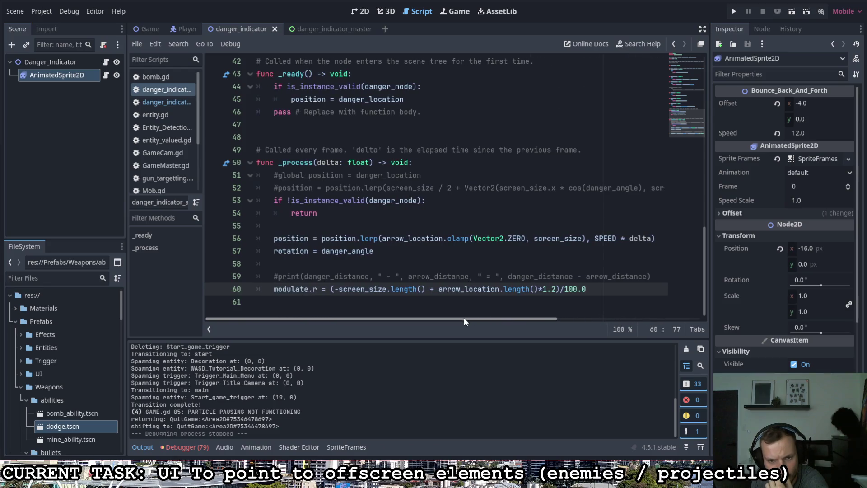
{"action": "double_click", "coordinate": [386, 240]}
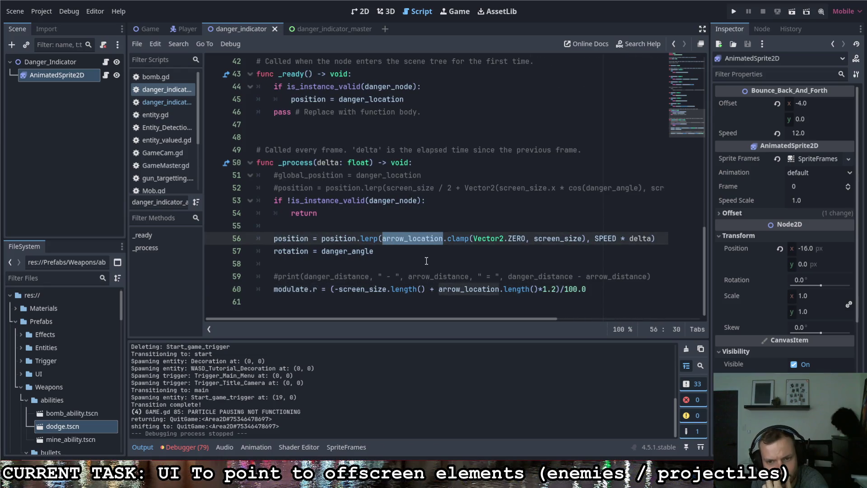
{"action": "scroll", "coordinate": [424, 261], "scroll_direction": "up", "scroll_amount": 13}
{"action": "scroll", "coordinate": [422, 256], "scroll_direction": "down", "scroll_amount": 1}
{"action": "scroll", "coordinate": [423, 256], "scroll_direction": "down", "scroll_amount": 1}
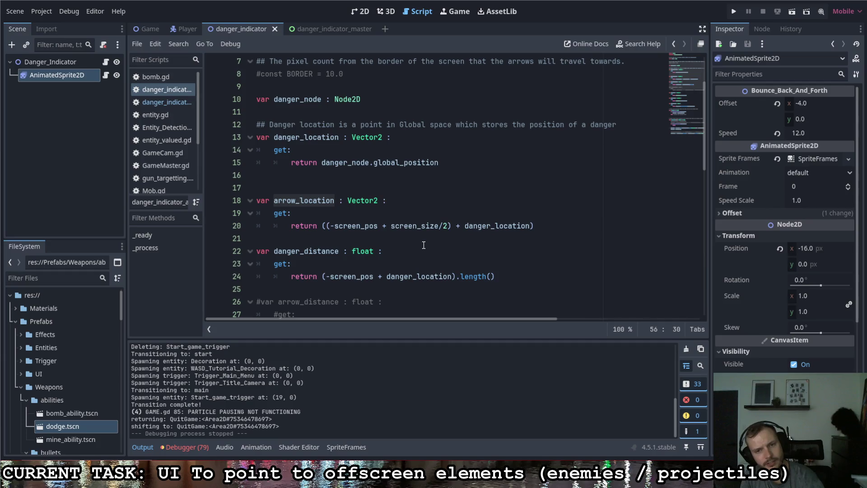
{"action": "left_click_drag", "start_coordinate": [464, 226], "coordinate": [532, 226]}
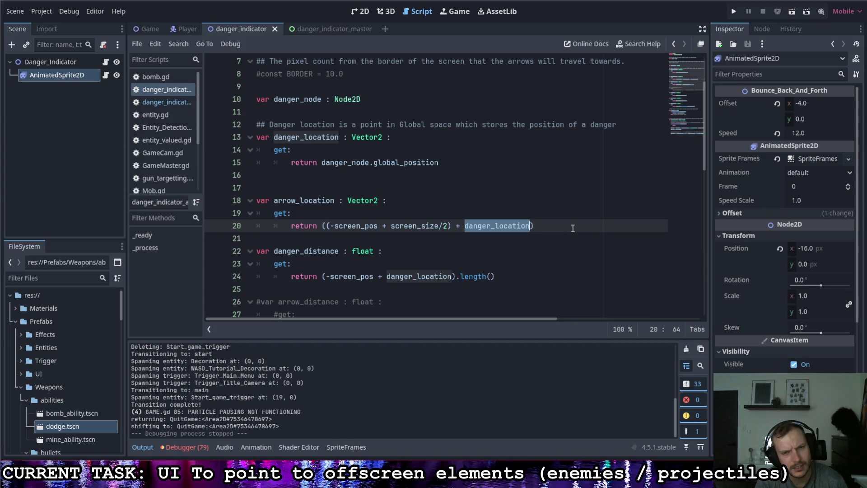
{"action": "left_click_drag", "start_coordinate": [438, 162], "coordinate": [322, 163]}
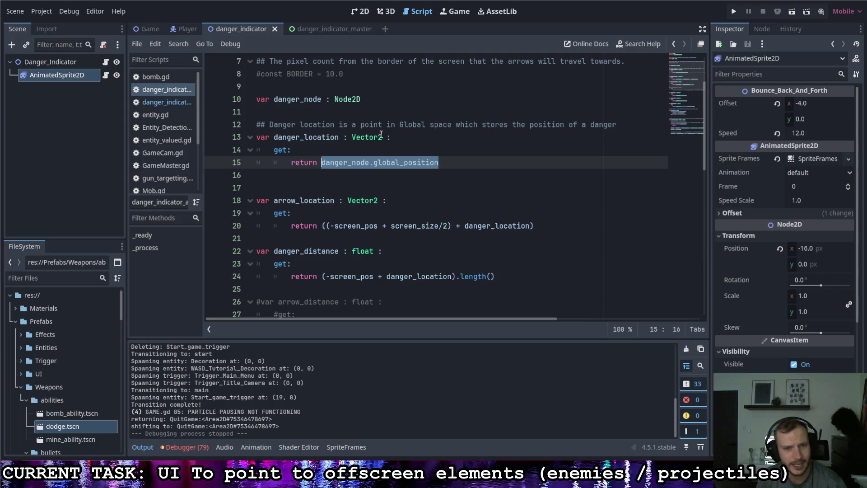
Step: Append * GameMaster.gm.cam.zoom.x to danger_location on line 15 and run the game
{"action": "left_click", "coordinate": [447, 162]}
{"action": "type", "text": "* "}
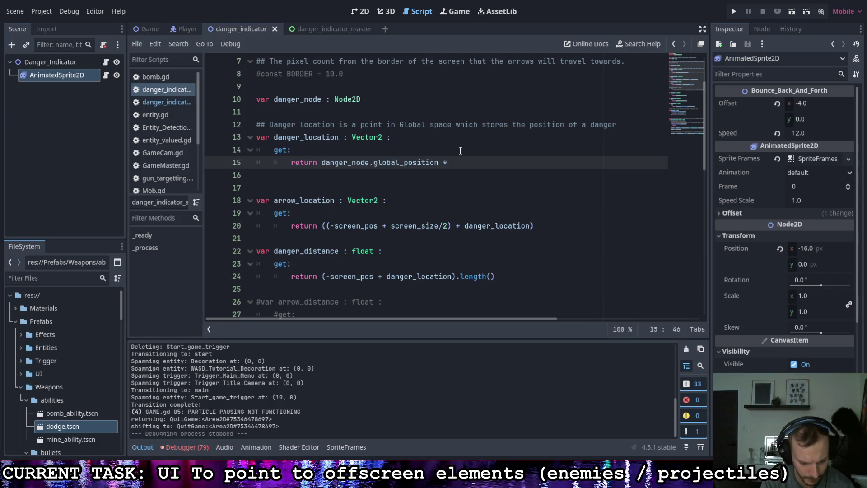
{"action": "type", "text": "Ga"}
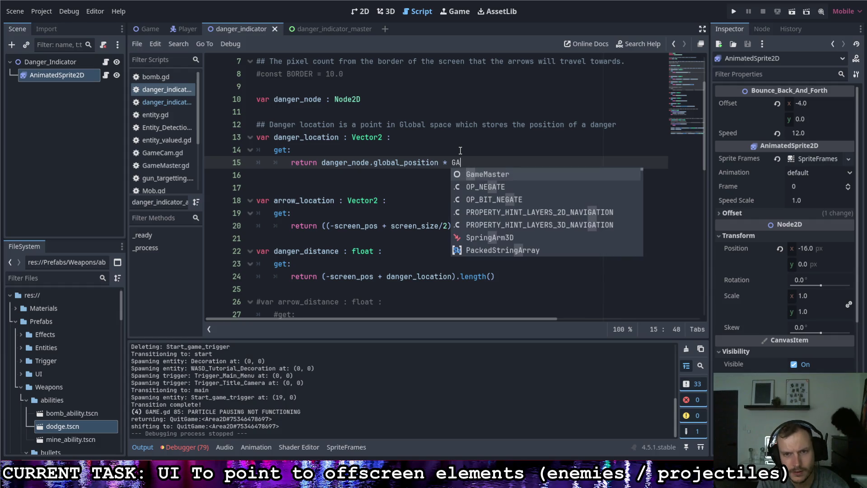
{"action": "key", "text": "Return"}
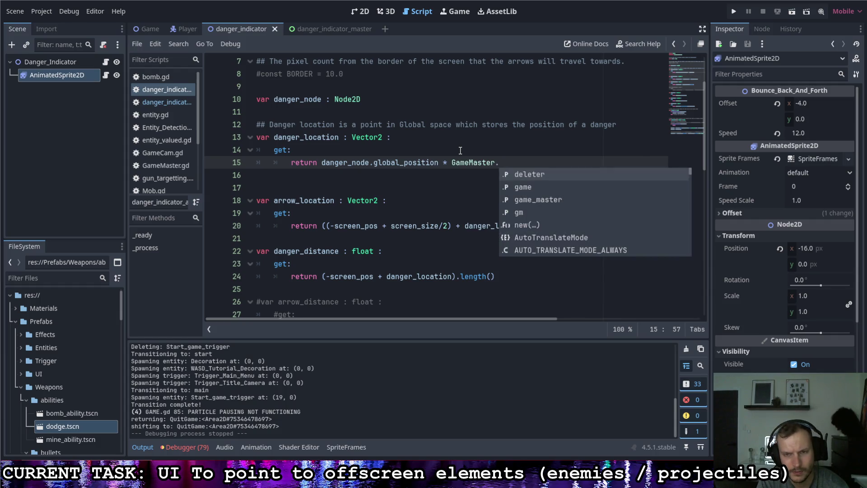
{"action": "type", "text": "gm.cam"}
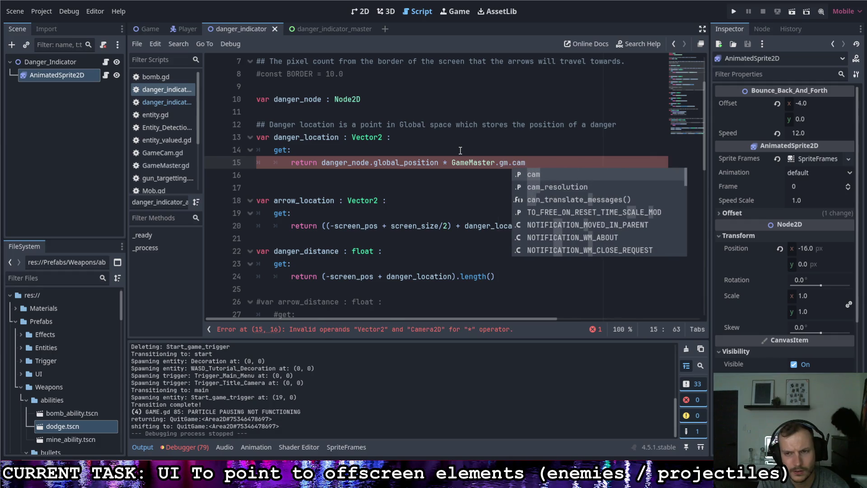
{"action": "type", "text": ".s"}
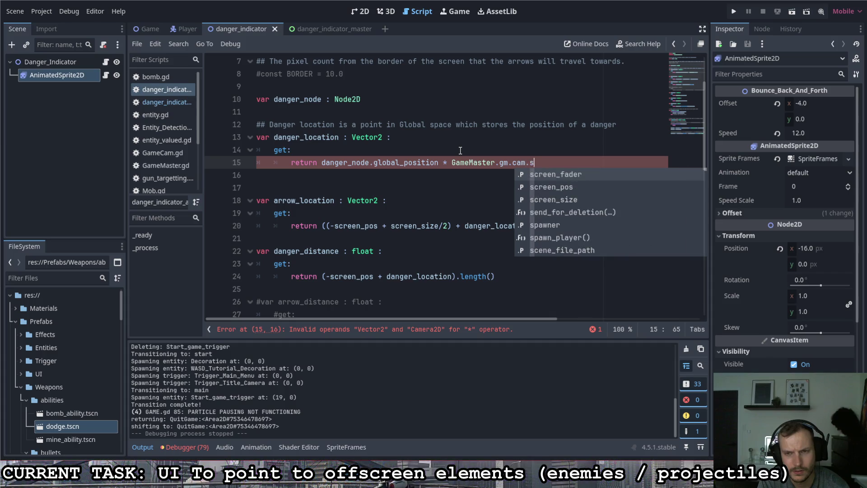
{"action": "key", "text": "BackSpace"}
{"action": "type", "text": "zoom.x"}
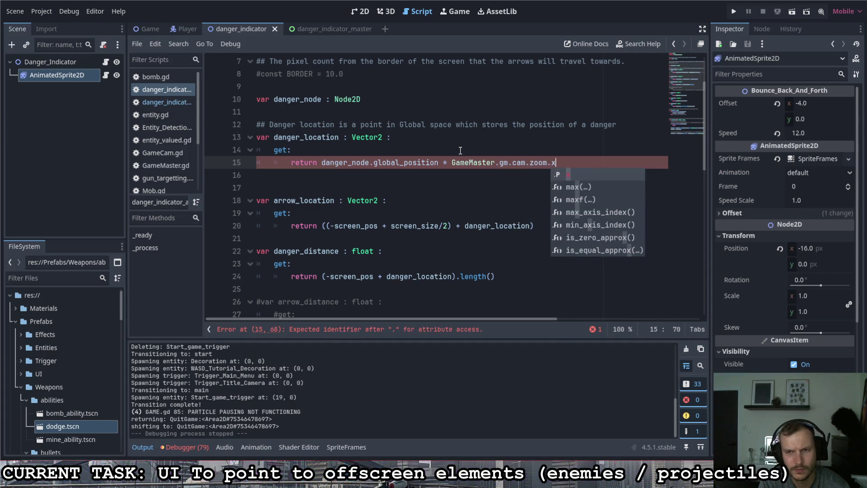
{"action": "left_click", "coordinate": [465, 137]}
{"action": "key", "text": "F5"}
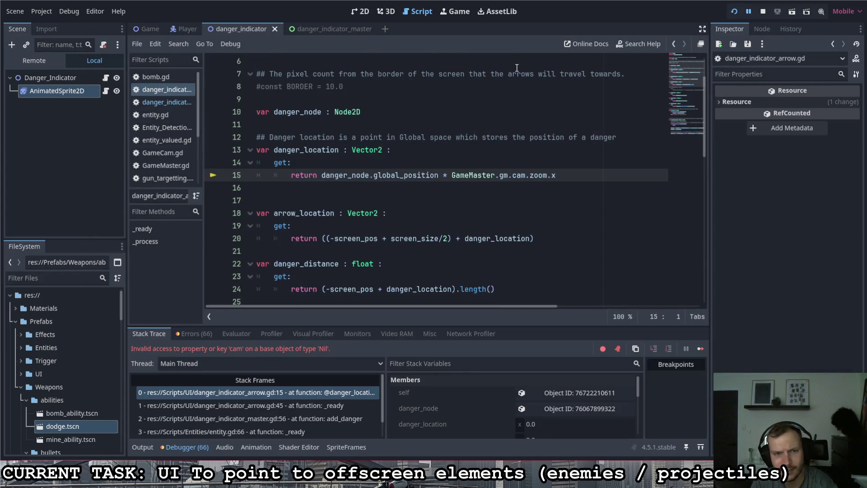
Step: Trace the Nil 'cam' error from line 15's zoom multiplier to the _ready stack frame at line 45
{"action": "left_click", "coordinate": [567, 177]}
{"action": "left_click_drag", "start_coordinate": [567, 176], "coordinate": [456, 181]}
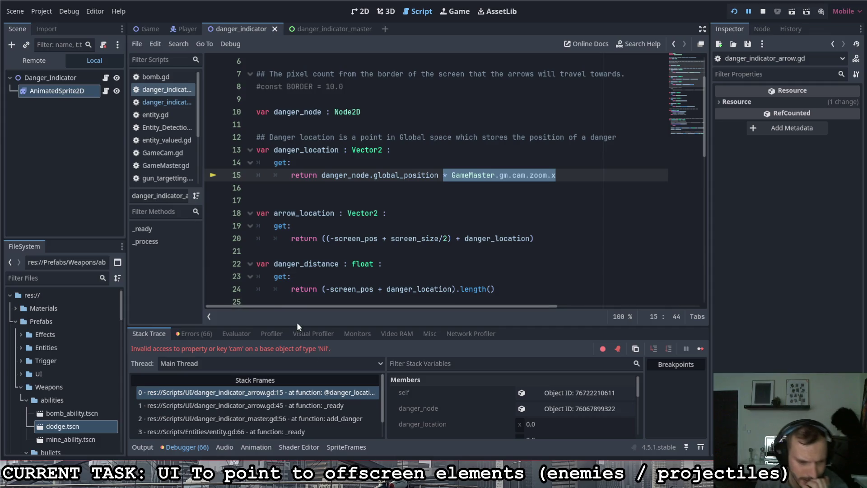
{"action": "left_click", "coordinate": [240, 405]}
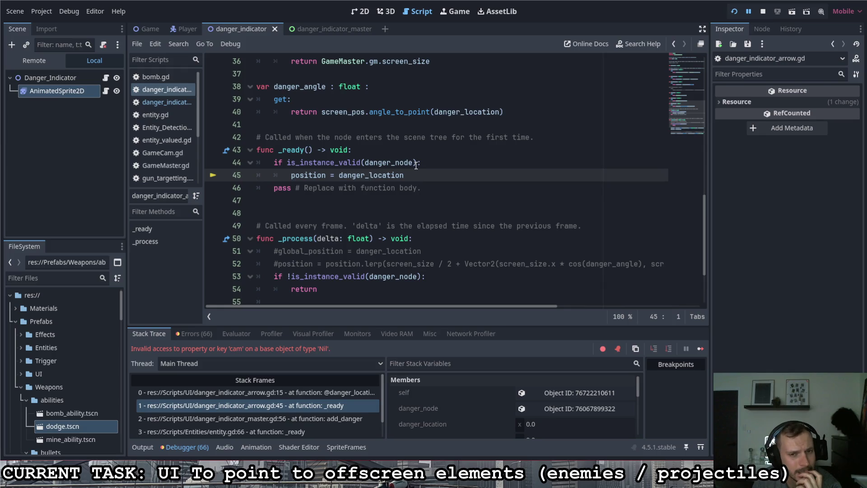
Step: Add && is_instance_valid(GameMaster.gm) to line 44's if condition and relaunch the game
{"action": "left_click", "coordinate": [418, 163]}
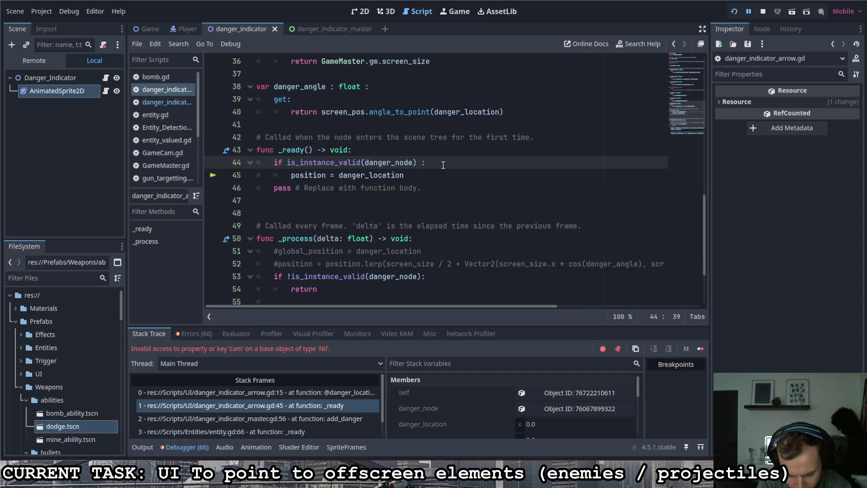
{"action": "type", "text": "&& is_"}
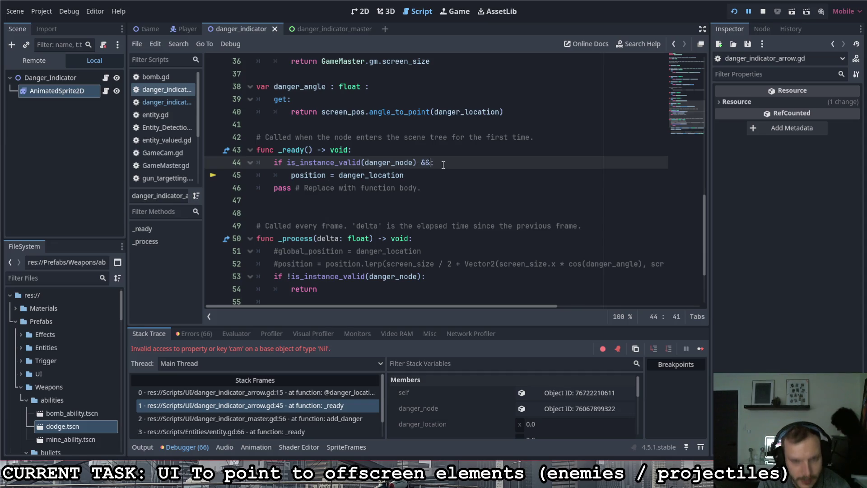
{"action": "type", "text": "instan"}
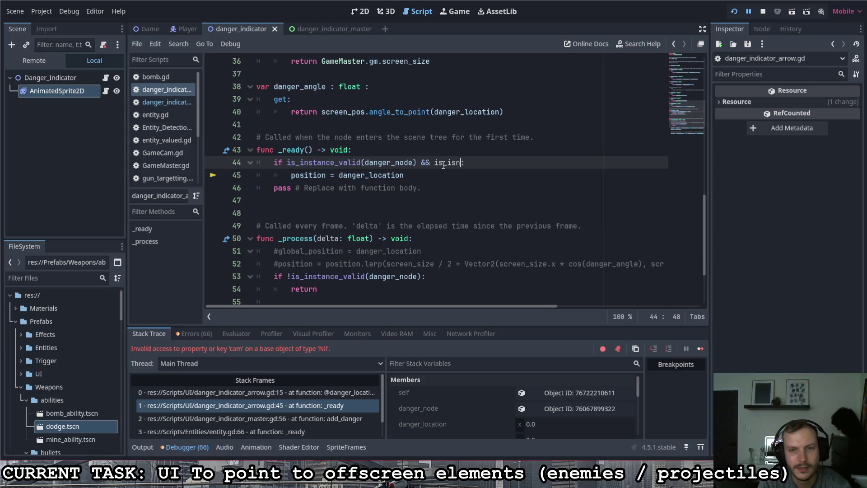
{"action": "key", "text": "Down"}
{"action": "key", "text": "Return"}
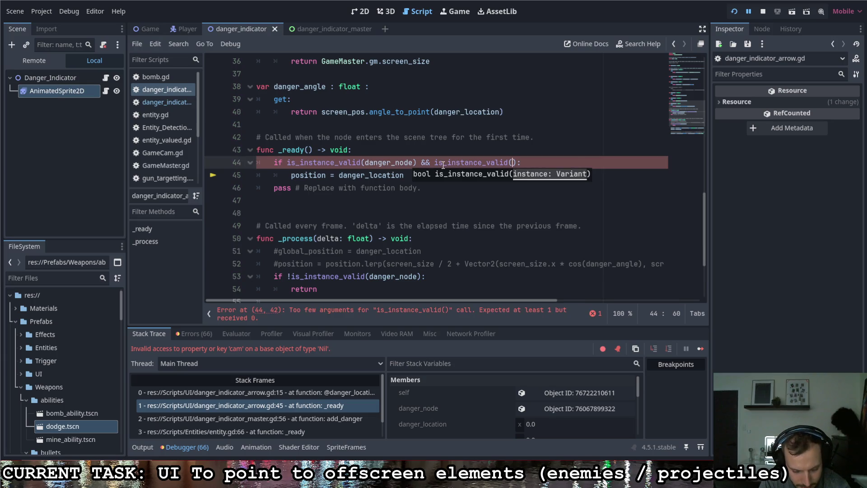
{"action": "type", "text": "GameMaster.gm"}
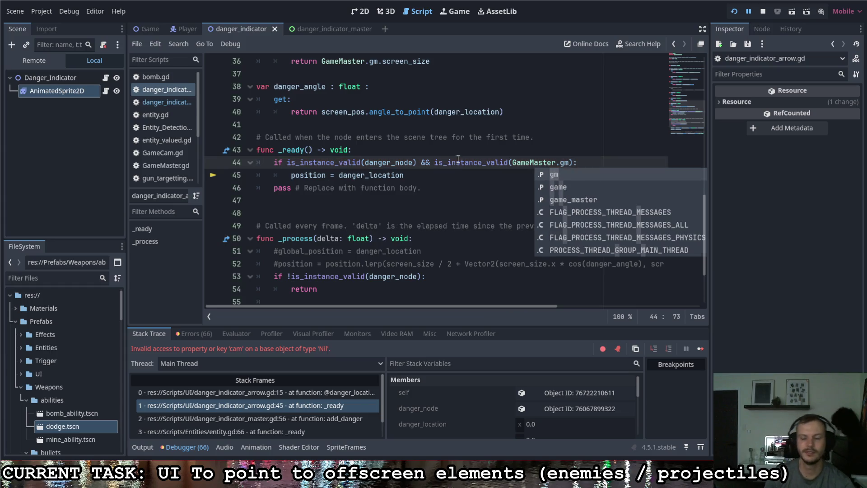
{"action": "key", "text": "F5"}
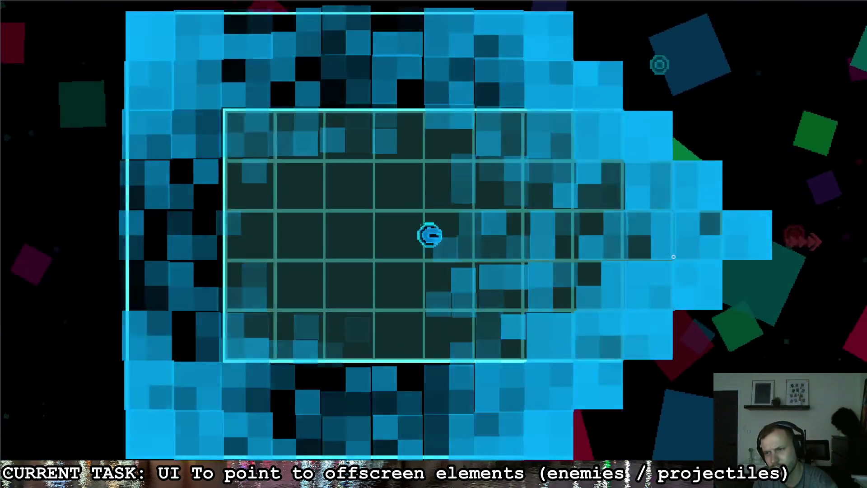
Step: Fly the ship through the corridor into the octagon room, then quit back to the danger indicator script
{"action": "key", "text": "d"}
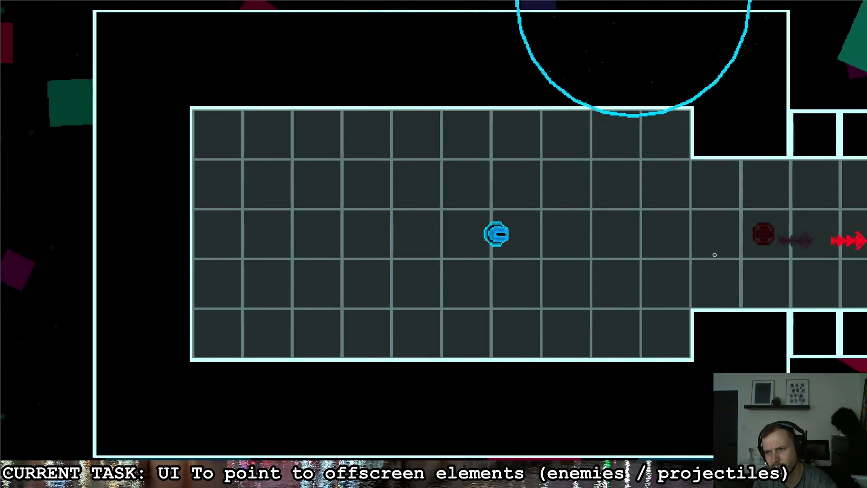
{"action": "key", "text": "d"}
{"action": "key", "text": "s"}
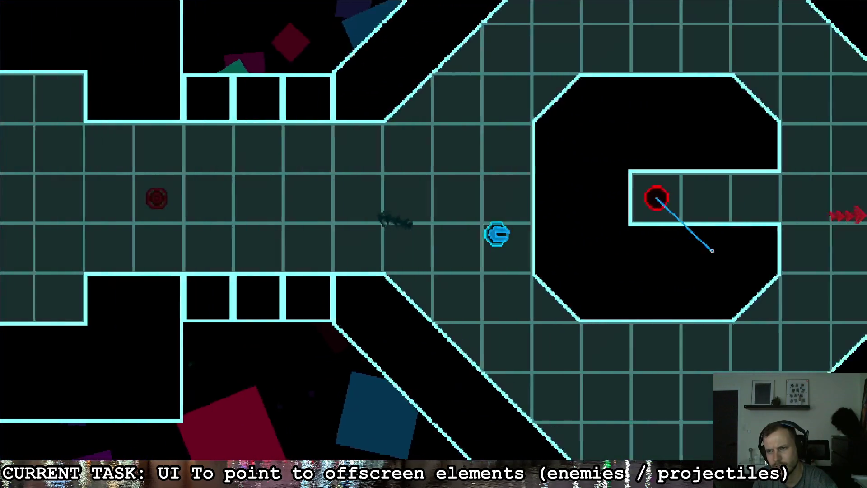
{"action": "key", "text": "w"}
{"action": "key", "text": "a"}
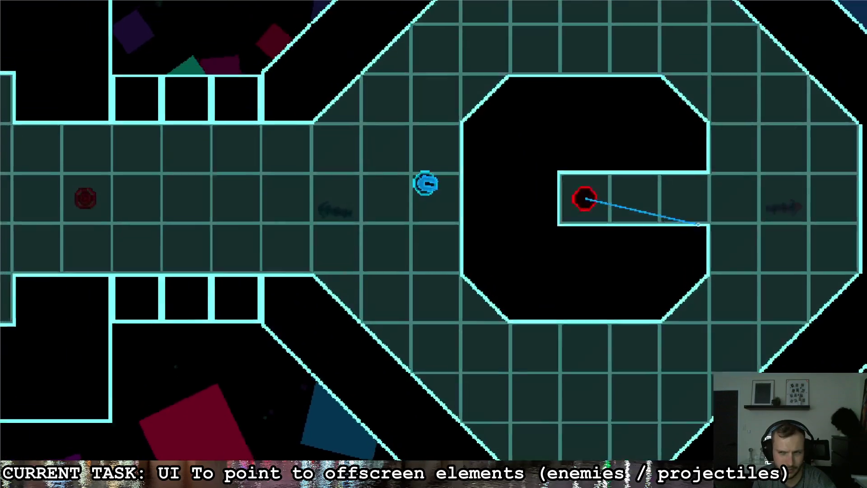
{"action": "key", "text": "Escape"}
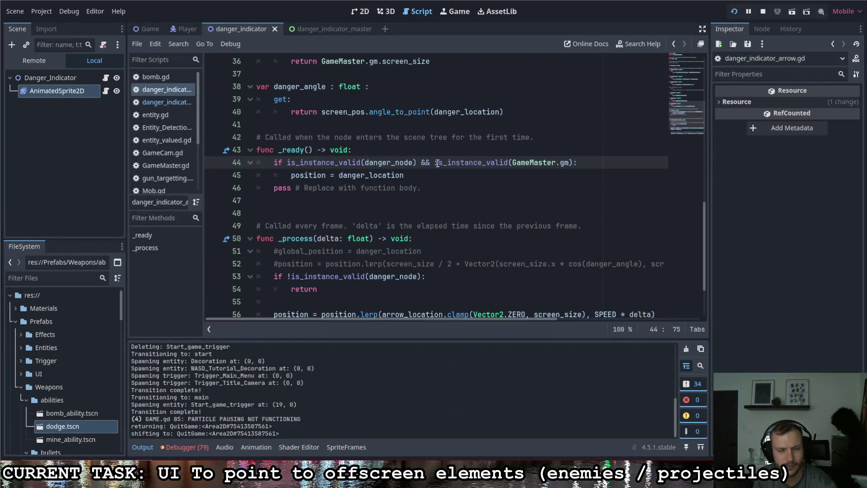
{"action": "scroll", "coordinate": [450, 177], "scroll_direction": "up", "scroll_amount": 9}
{"action": "scroll", "coordinate": [447, 175], "scroll_direction": "up", "scroll_amount": 3}
{"action": "scroll", "coordinate": [447, 175], "scroll_direction": "down", "scroll_amount": 1}
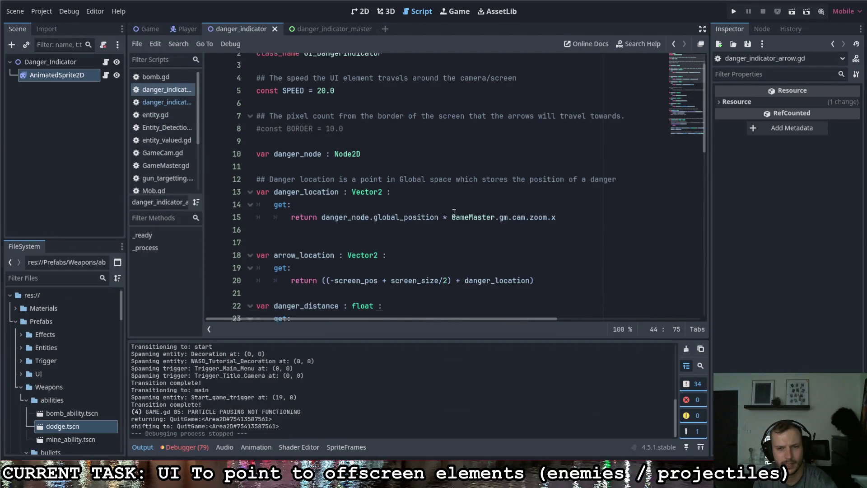
Step: Change '*' to '/' before GameMaster.gm.cam.zoom.x on line 15 and run the project
{"action": "left_click", "coordinate": [447, 201]}
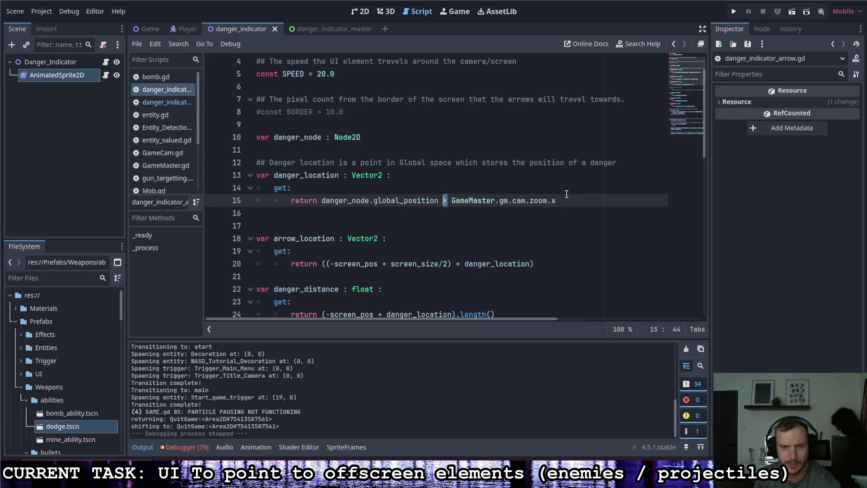
{"action": "key", "text": "F5"}
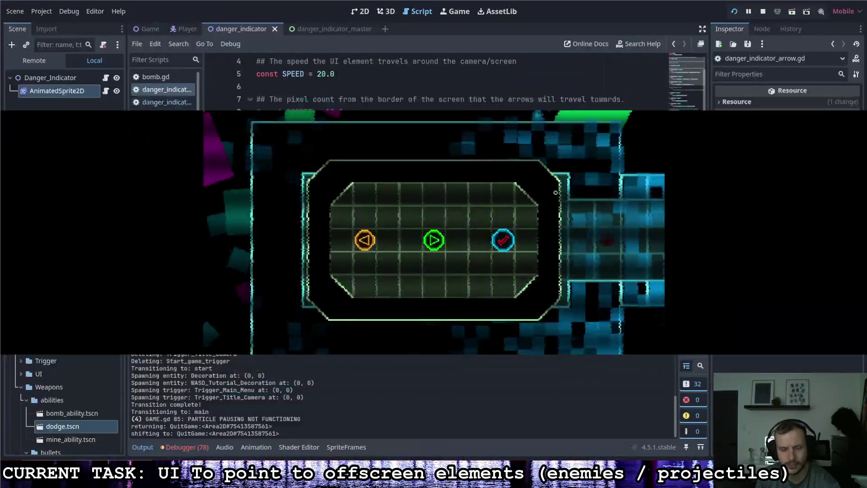
Step: Stop the game, put '*' back on line 15, and relaunch the game
{"action": "key", "text": "alt+Tab"}
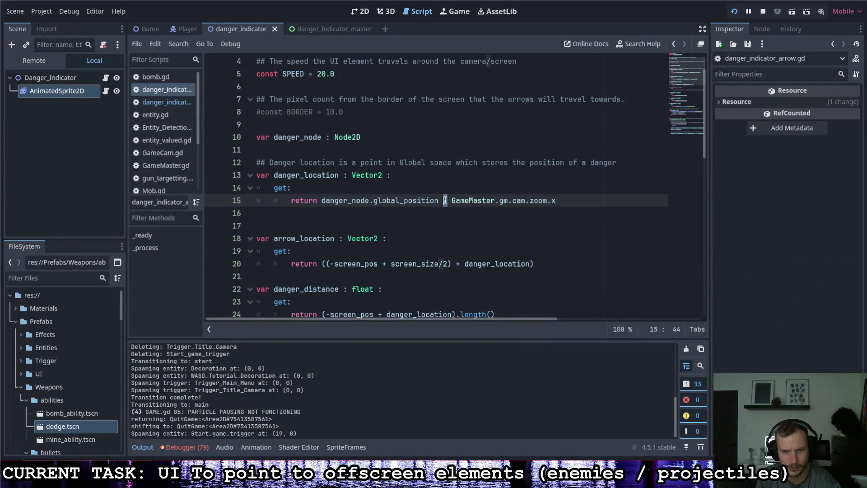
{"action": "key", "text": "F8"}
{"action": "type", "text": "*"}
{"action": "key", "text": "End"}
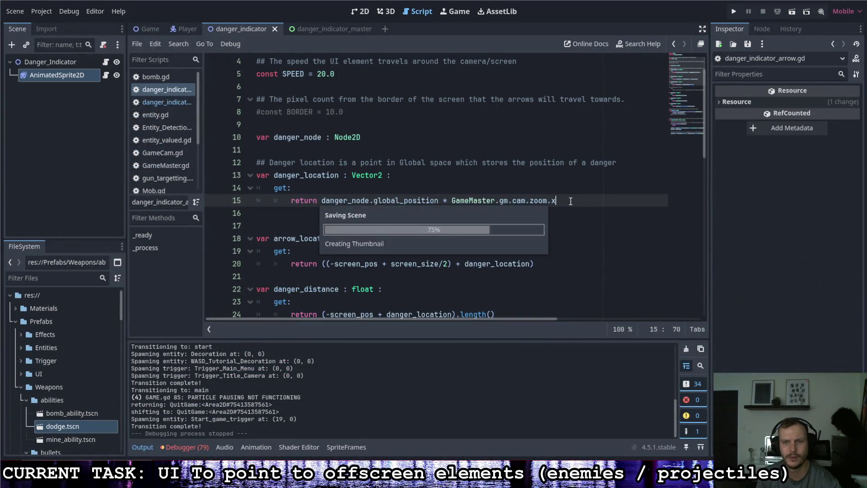
{"action": "left_click", "coordinate": [735, 13]}
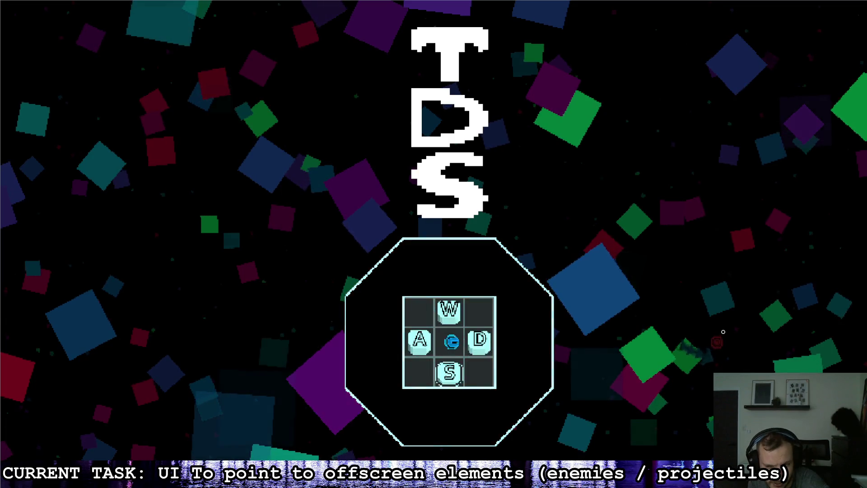
Step: Play through the corridor into the octagon room beside the red enemy, then quit from the pause room
{"action": "key", "text": "d"}
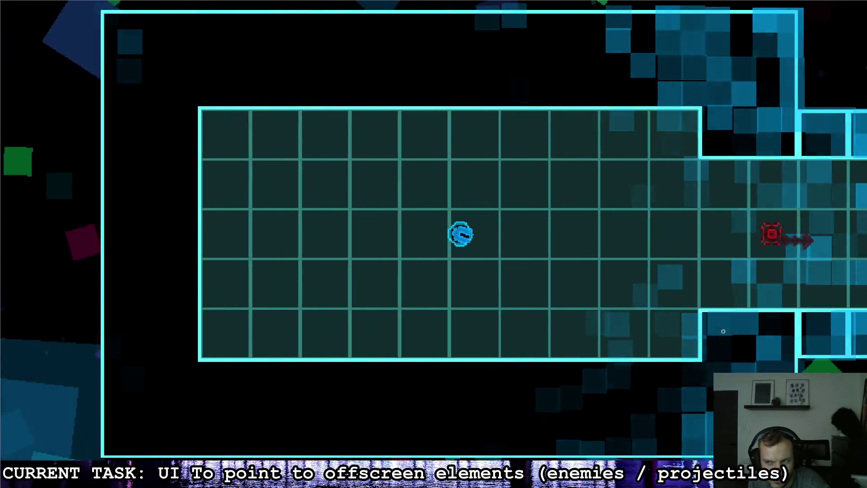
{"action": "key", "text": "d"}
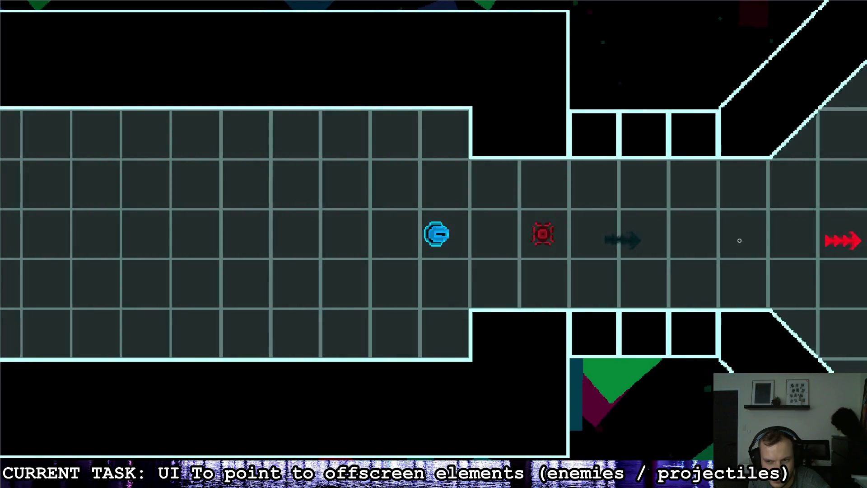
{"action": "key", "text": "d"}
{"action": "key", "text": "s"}
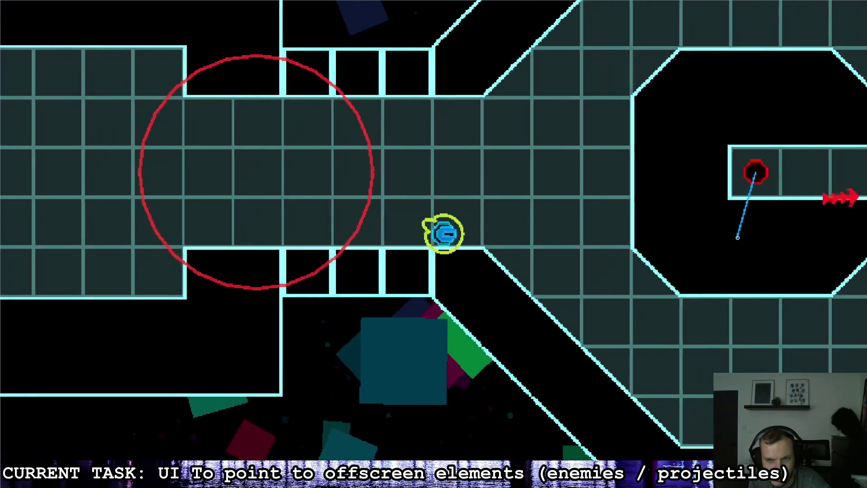
{"action": "key", "text": "d"}
{"action": "key", "text": "s"}
{"action": "key", "text": "d"}
{"action": "key", "text": "w"}
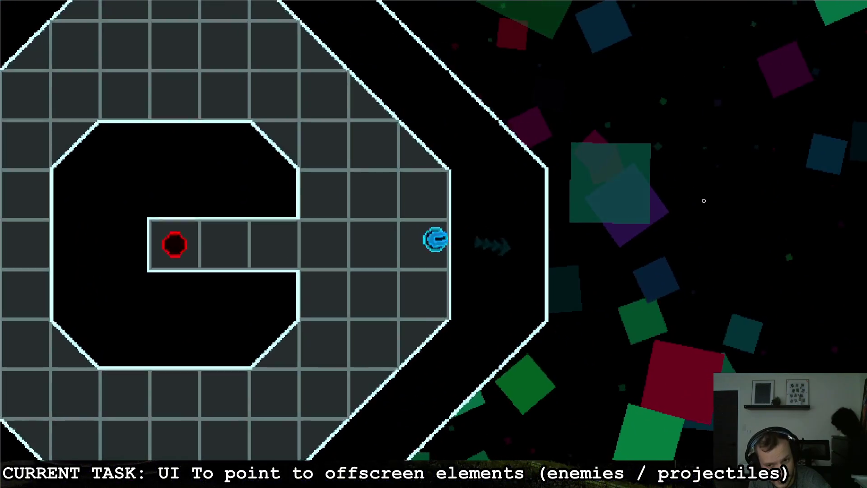
{"action": "key", "text": "s"}
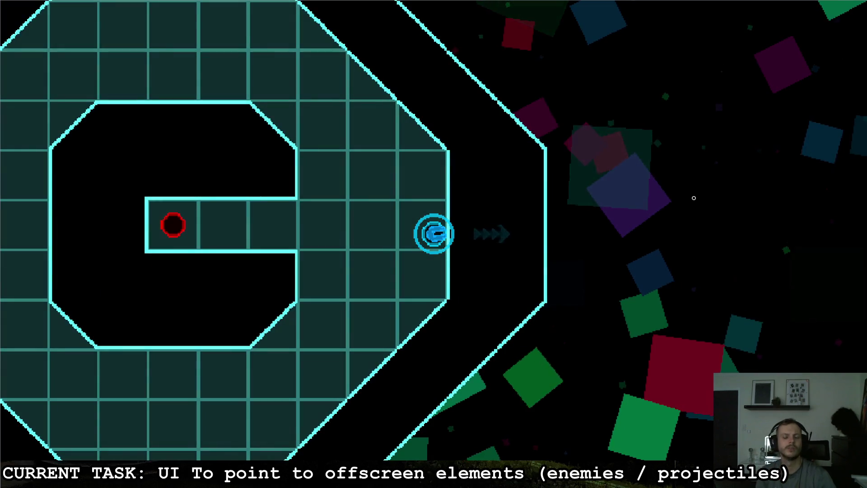
{"action": "key", "text": "Escape"}
{"action": "key", "text": "d"}
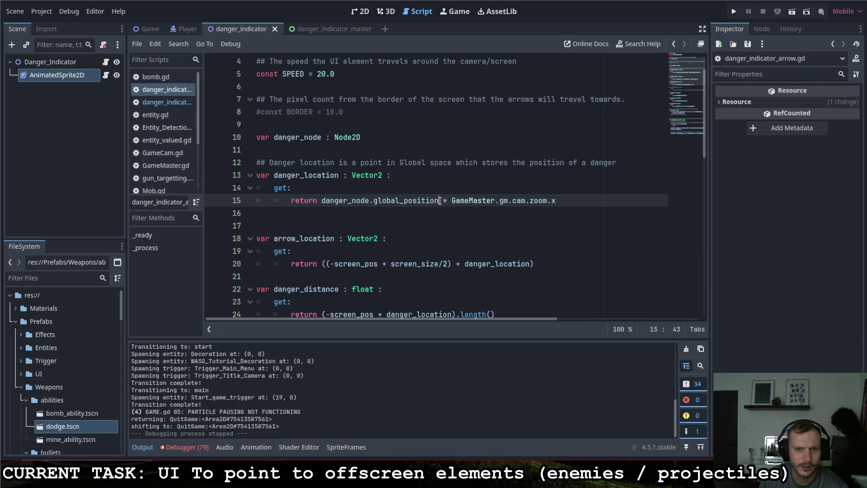
Step: Begin inserting -screen_size before danger_node.global_position on line 15 with autocomplete
{"action": "mouse_move", "coordinate": [439, 201]}
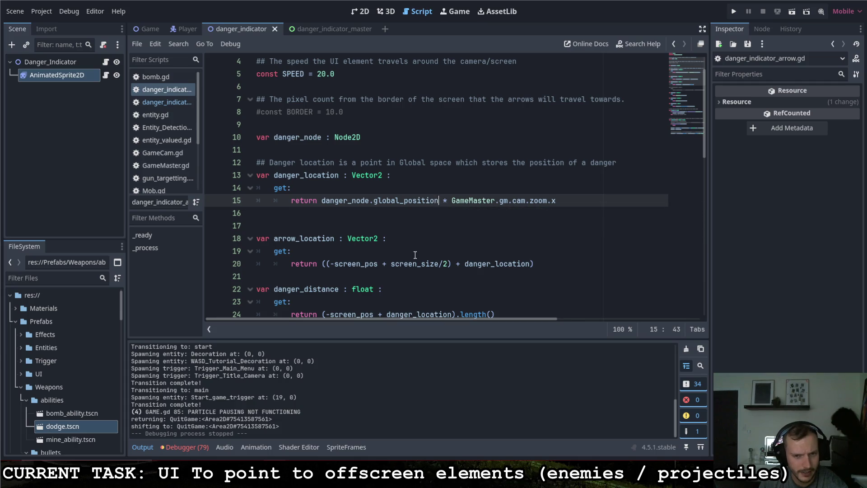
{"action": "left_click", "coordinate": [322, 201]}
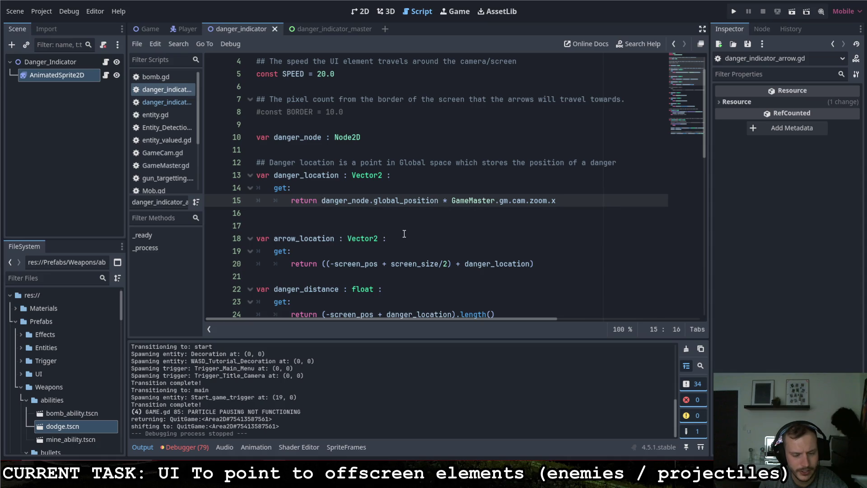
{"action": "left_click", "coordinate": [474, 200]}
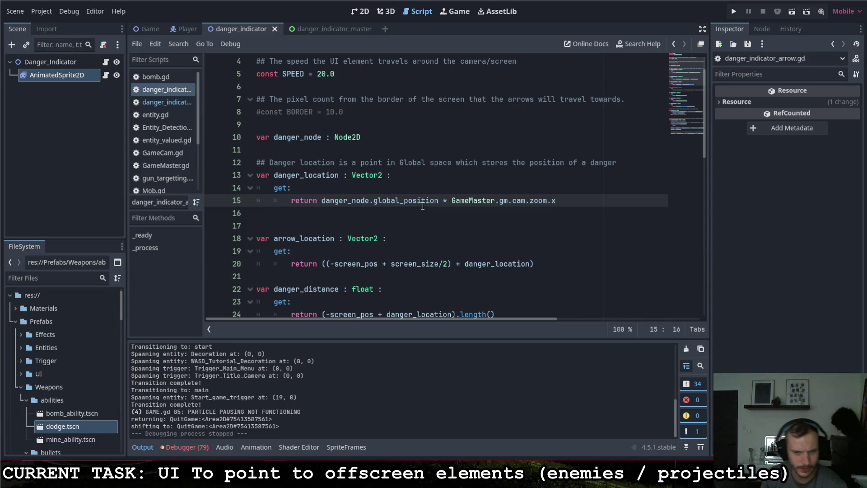
{"action": "mouse_move", "coordinate": [423, 205]}
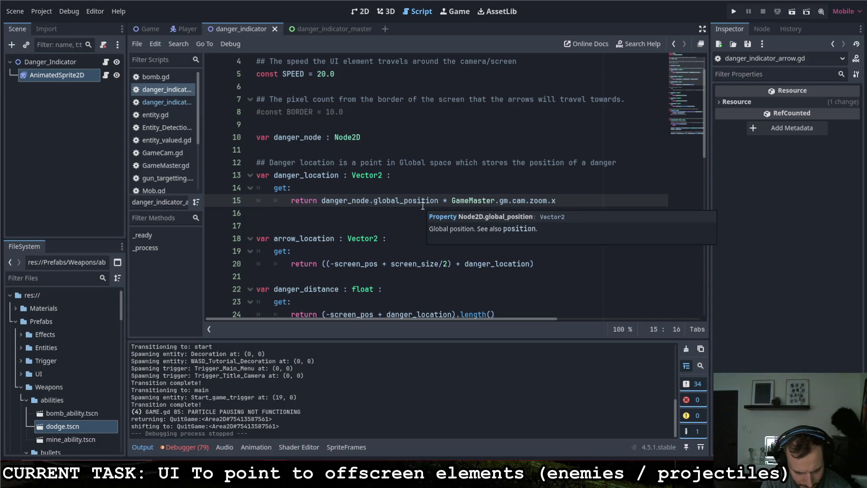
{"action": "type", "text": "-screen"}
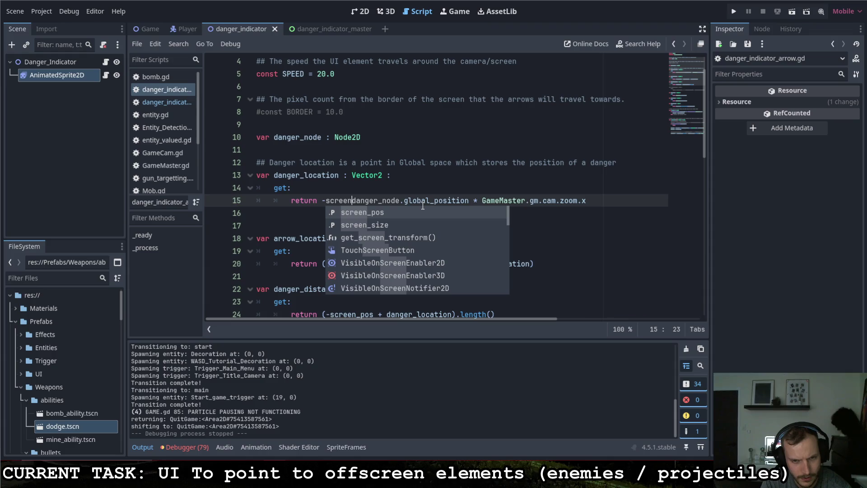
{"action": "key", "text": "Down"}
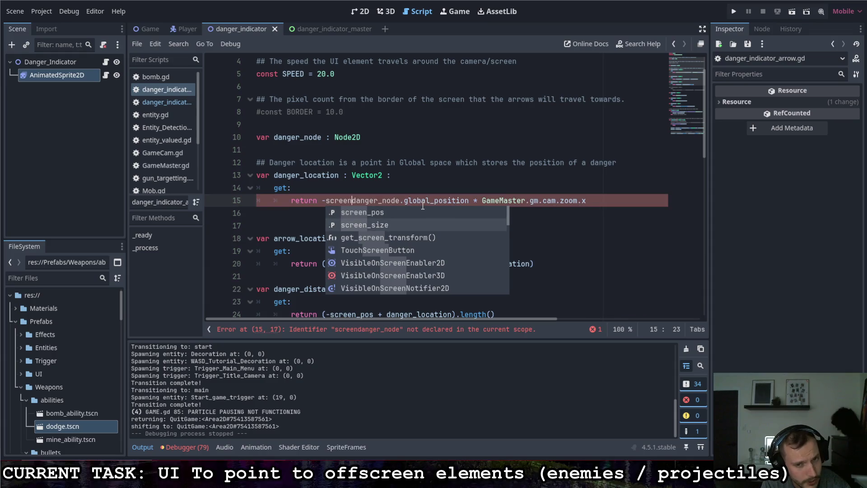
{"action": "key", "text": "Tab"}
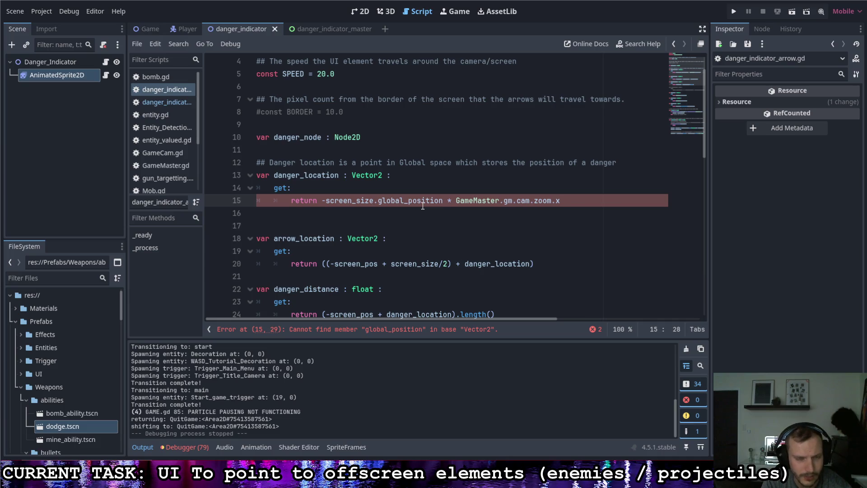
{"action": "key", "text": "BackSpace"}
{"action": "key", "text": "BackSpace"}
{"action": "key", "text": "BackSpace"}
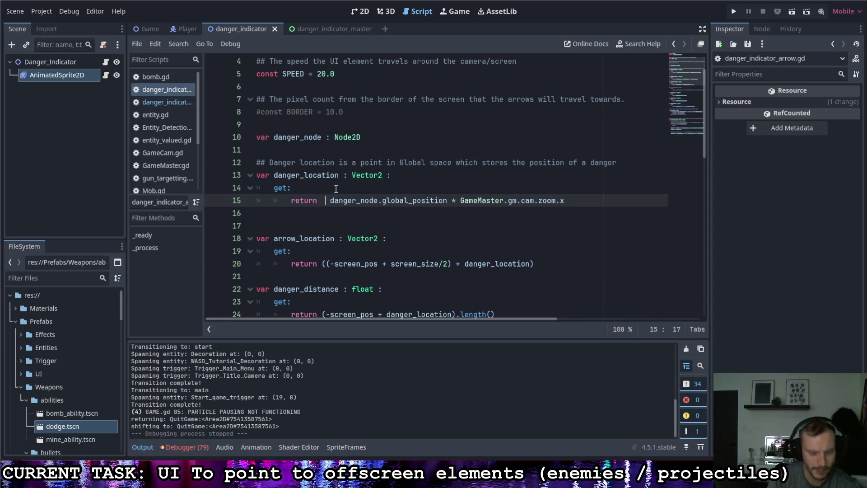
Step: Complete '(-screen_size/2 + danger_node.global_position)' on line 15 and run the project
{"action": "type", "text": "-screen"}
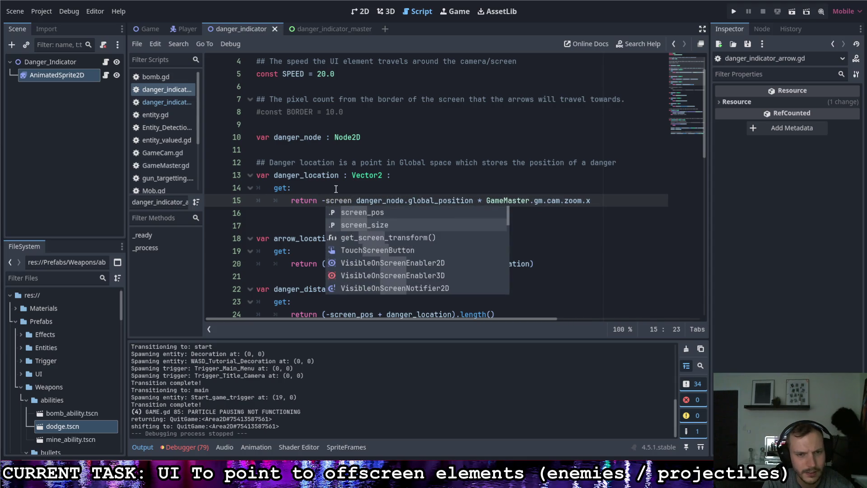
{"action": "key", "text": "Return"}
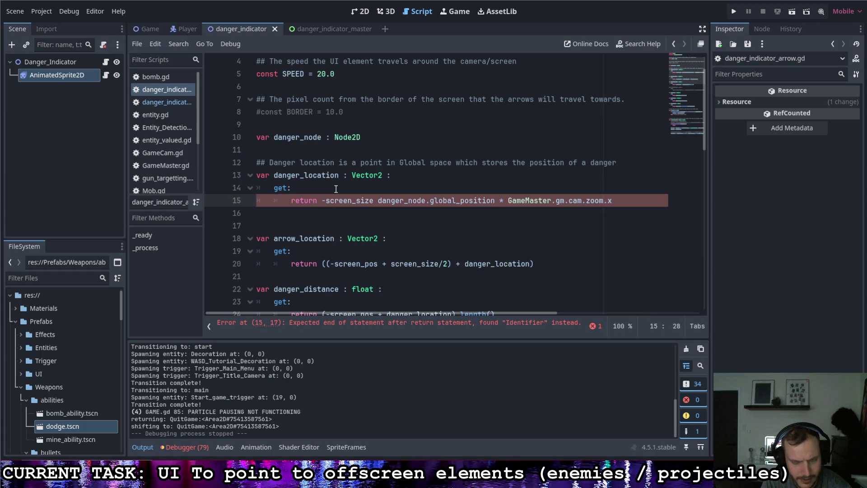
{"action": "type", "text": "/2 +"}
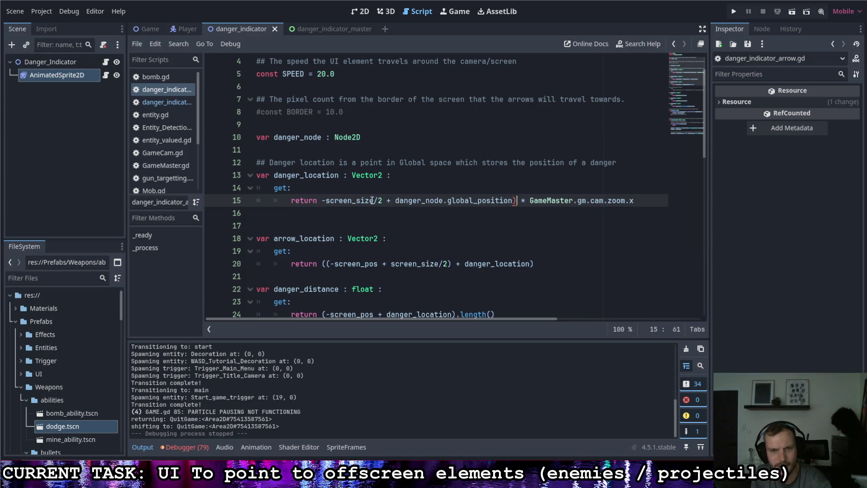
{"action": "type", "text": "("}
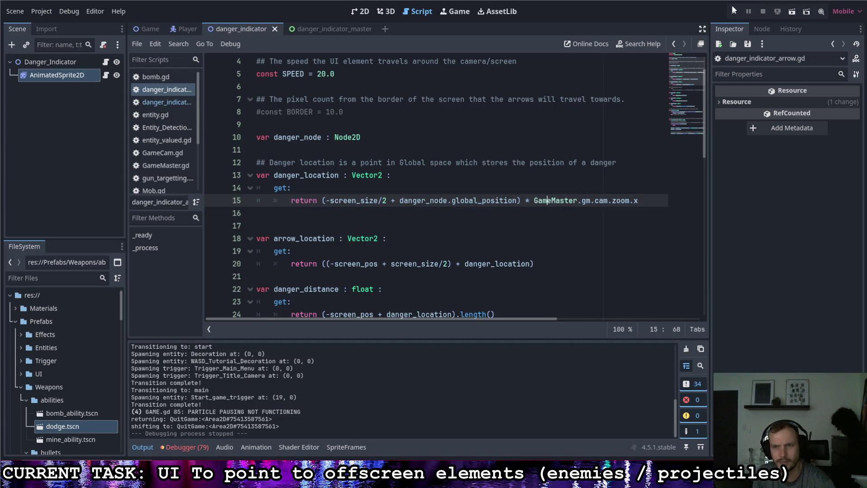
{"action": "key", "text": "F5"}
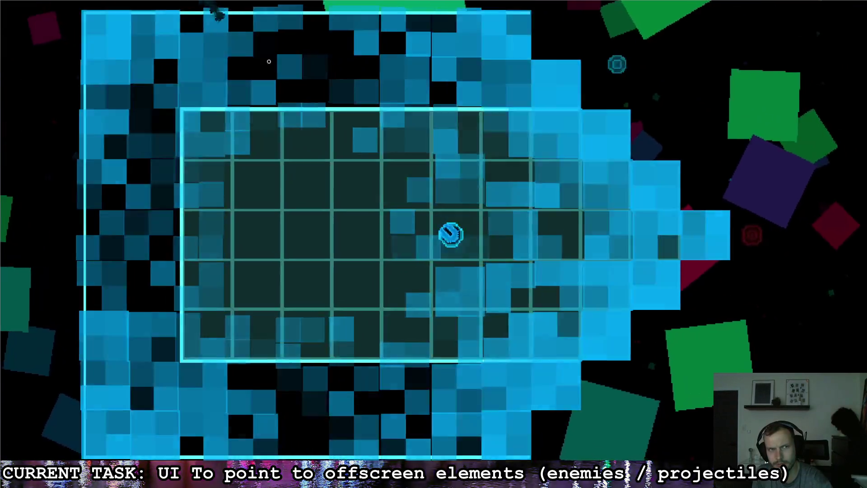
Step: Steer the ship through the corridor, octagonal room and diagonal passage, then quit from the pause menu
{"action": "key", "text": "d"}
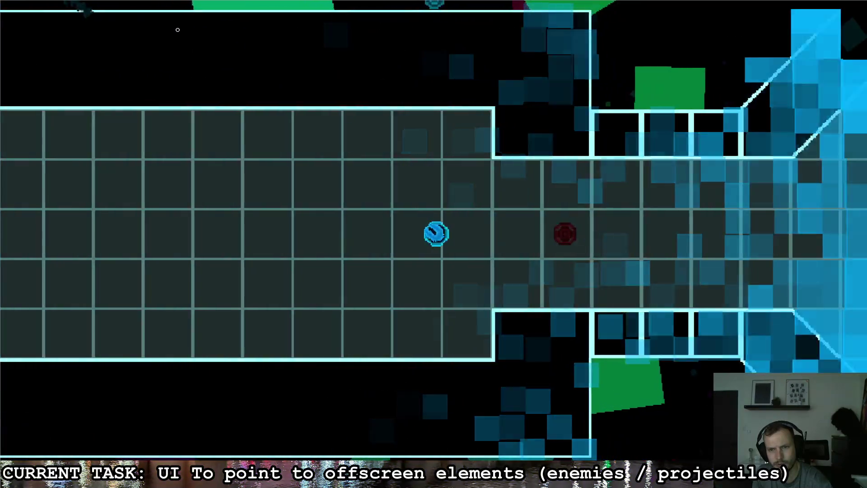
{"action": "key", "text": "w"}
{"action": "key", "text": "a"}
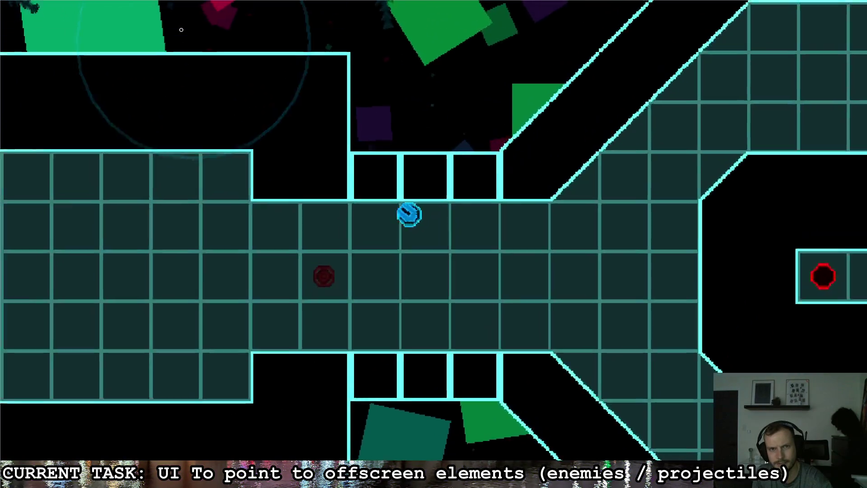
{"action": "key", "text": "d"}
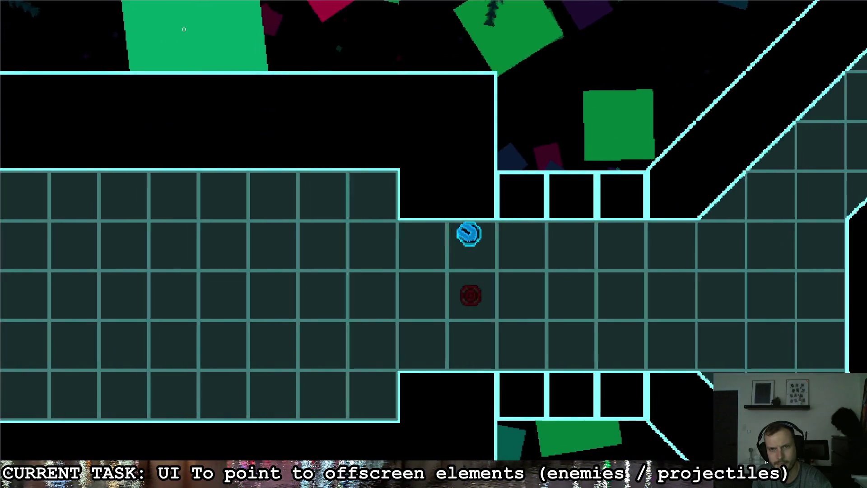
{"action": "key", "text": "d"}
{"action": "key", "text": "s"}
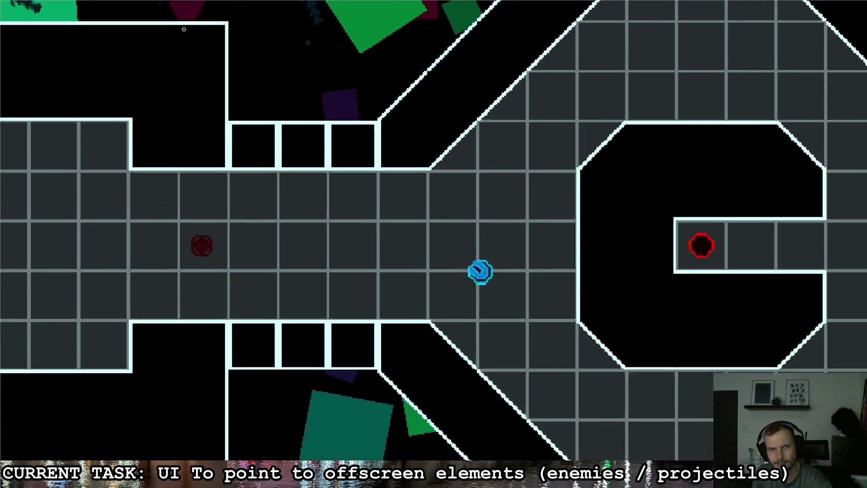
{"action": "key", "text": "w"}
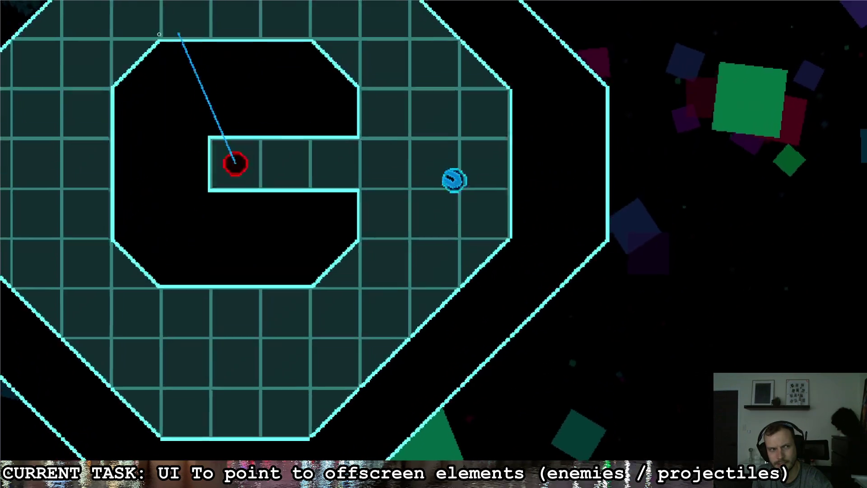
{"action": "key", "text": "a"}
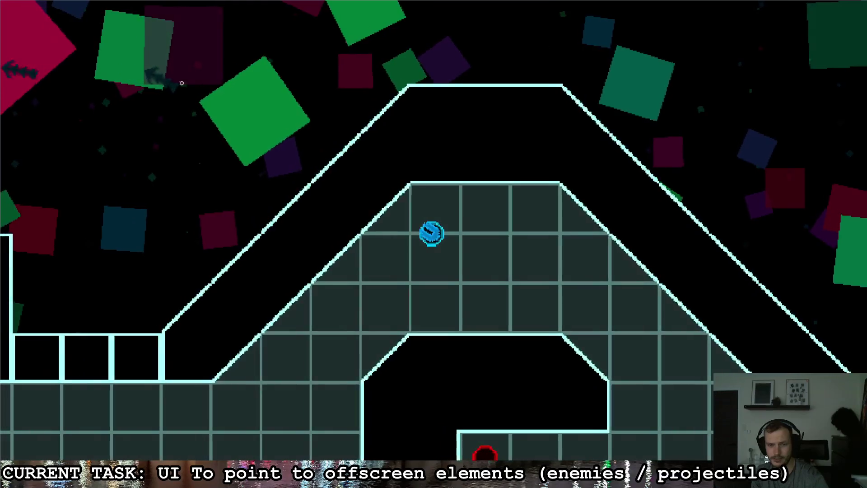
{"action": "key", "text": "s"}
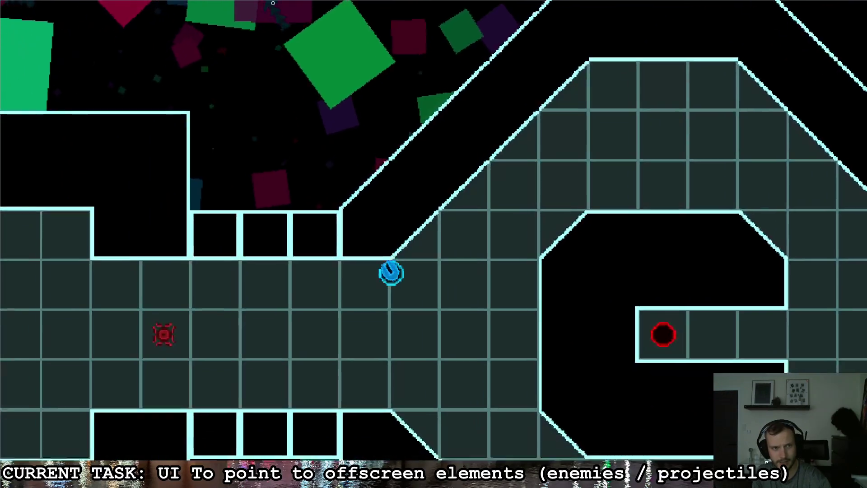
{"action": "key", "text": "w"}
{"action": "key", "text": "d"}
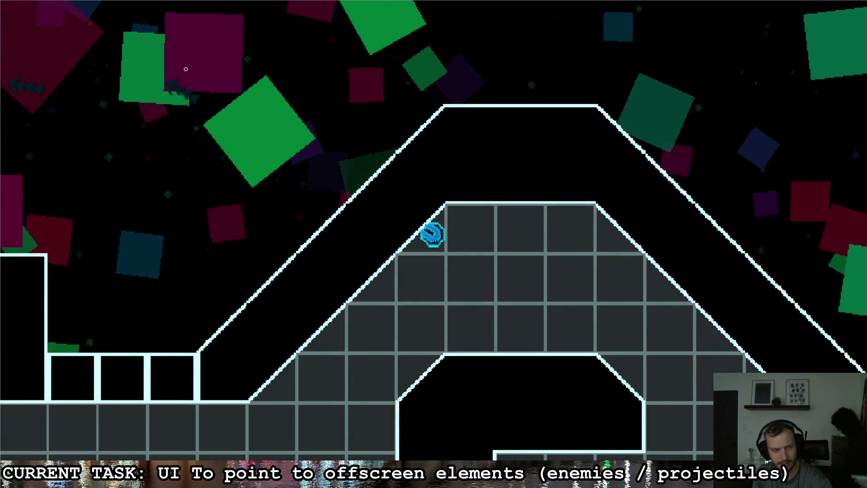
{"action": "key", "text": "Escape"}
{"action": "key", "text": "Right"}
{"action": "key", "text": "Return"}
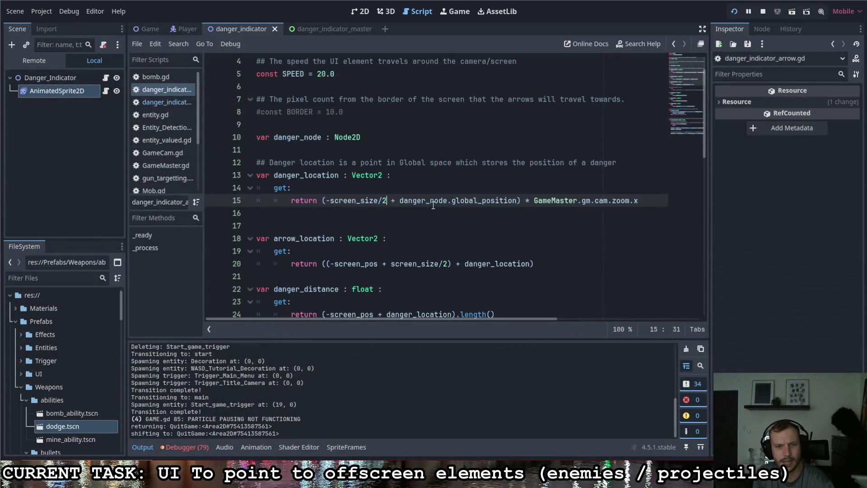
Step: Insert '+ screen_pos' into line 15's expression via autocomplete, check its usages, and run the game
{"action": "type", "text": "screen + da"}
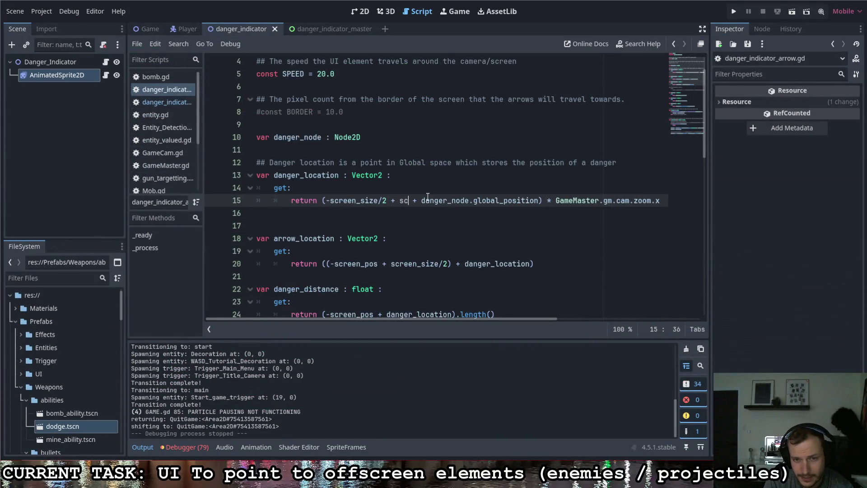
{"action": "type", "text": "n"}
{"action": "key", "text": "Up"}
{"action": "key", "text": "Return"}
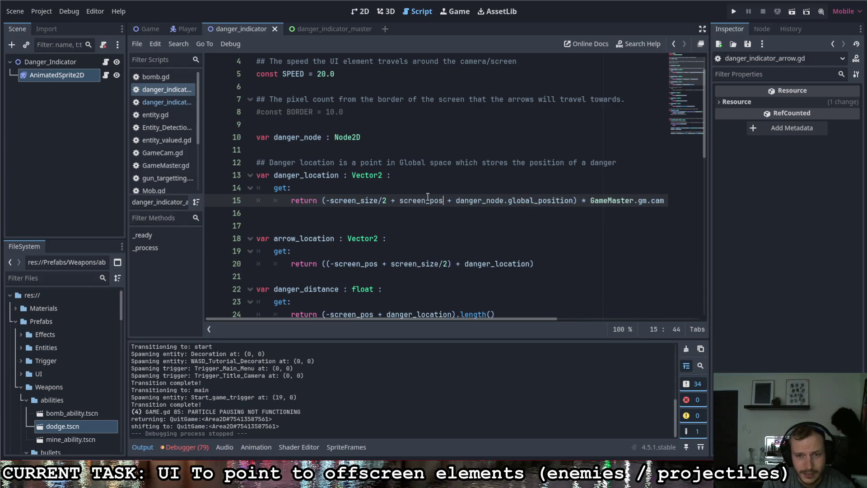
{"action": "left_click_drag", "start_coordinate": [443, 202], "coordinate": [395, 202]}
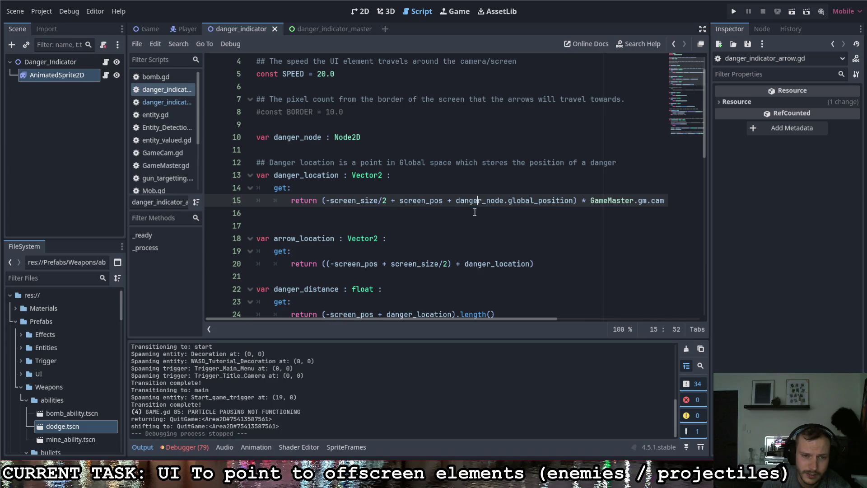
{"action": "scroll", "coordinate": [469, 208], "scroll_direction": "down", "scroll_amount": 1}
{"action": "left_click_drag", "start_coordinate": [465, 226], "coordinate": [529, 225]}
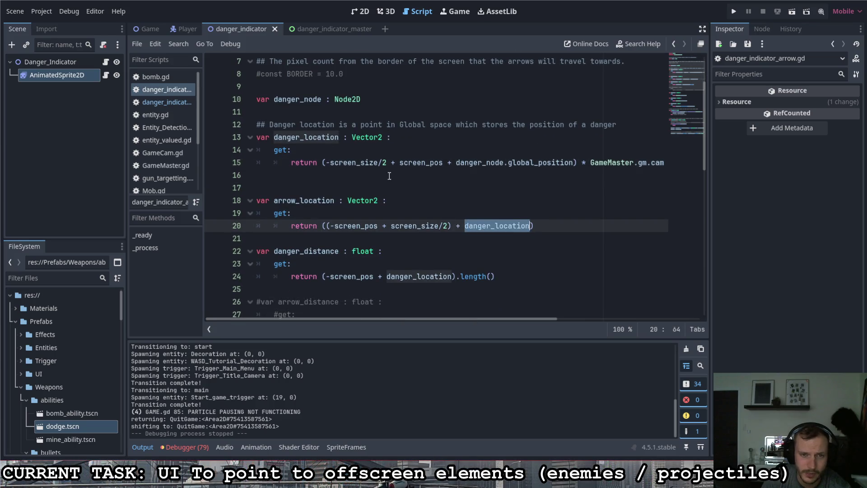
{"action": "left_click", "coordinate": [444, 162]}
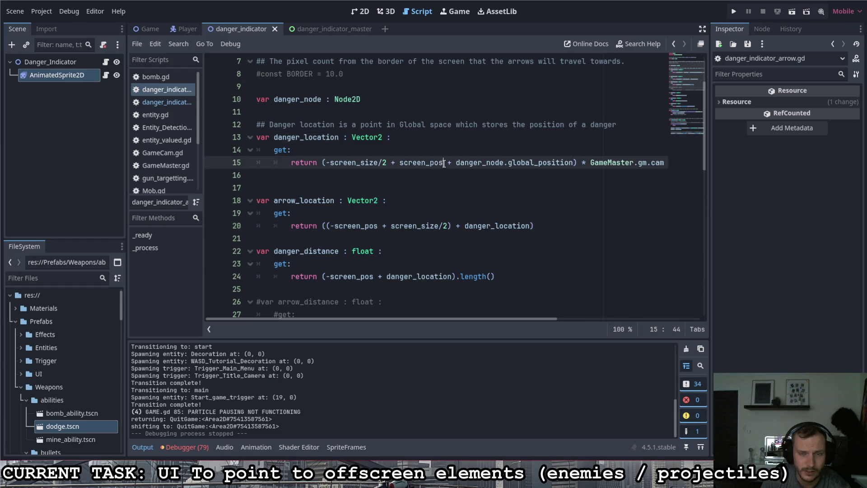
{"action": "key", "text": "F5"}
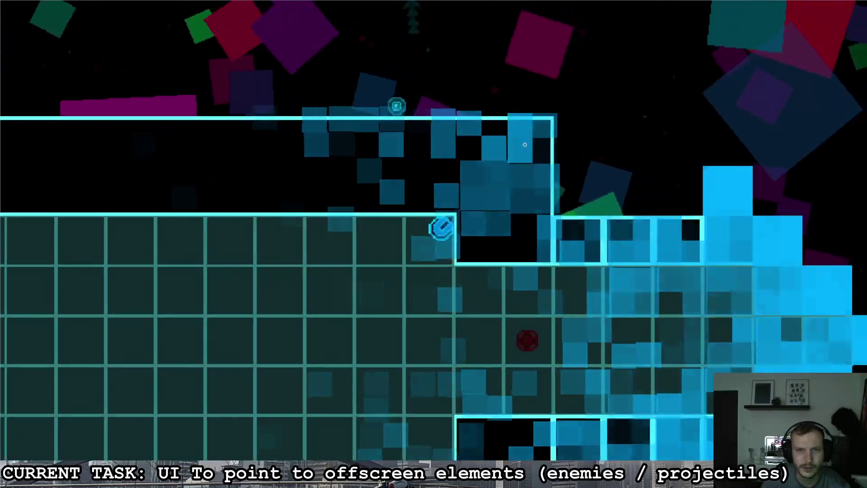
Step: Fly the ship around the octagon ring, through the long left corridor, and below the C shape
{"action": "key", "text": "d"}
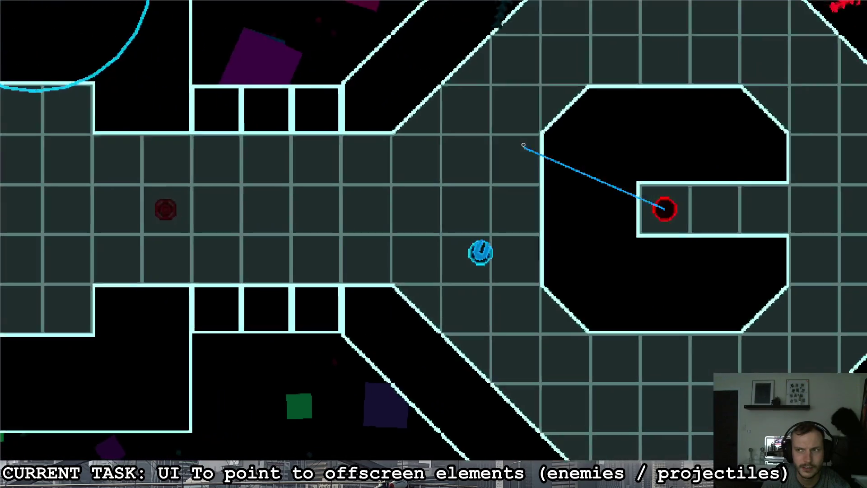
{"action": "key", "text": "d"}
{"action": "key", "text": "w"}
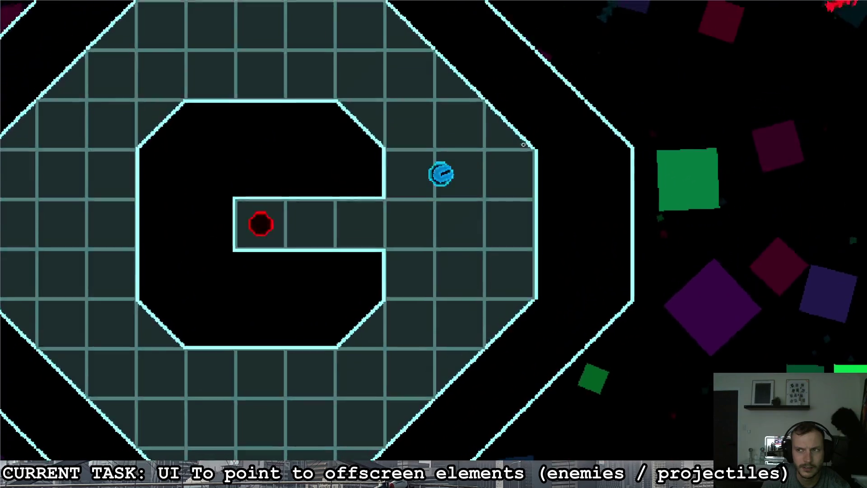
{"action": "key", "text": "a"}
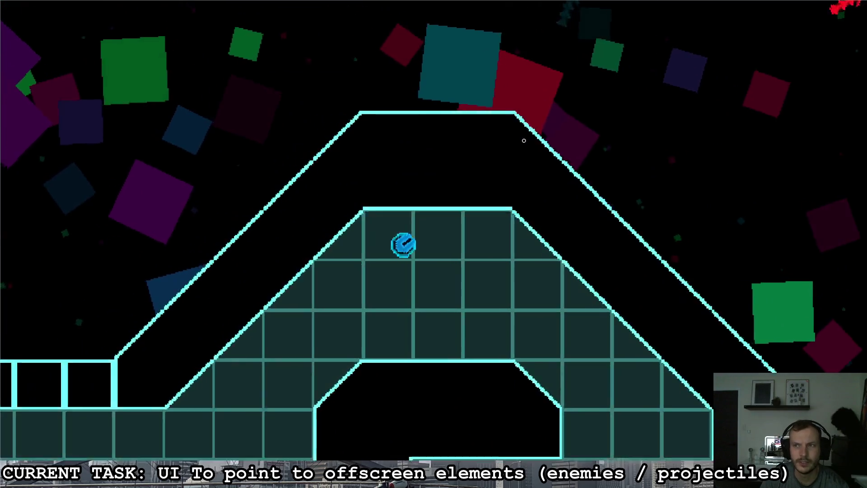
{"action": "key", "text": "a"}
{"action": "key", "text": "s"}
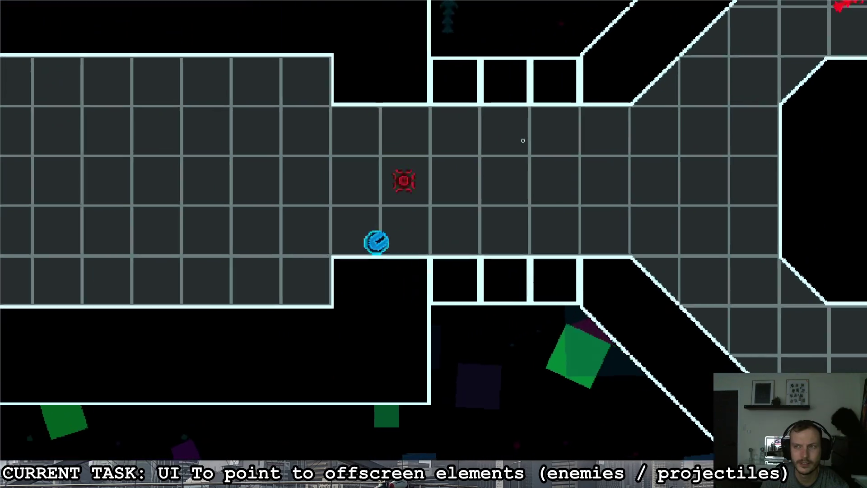
{"action": "key", "text": "d"}
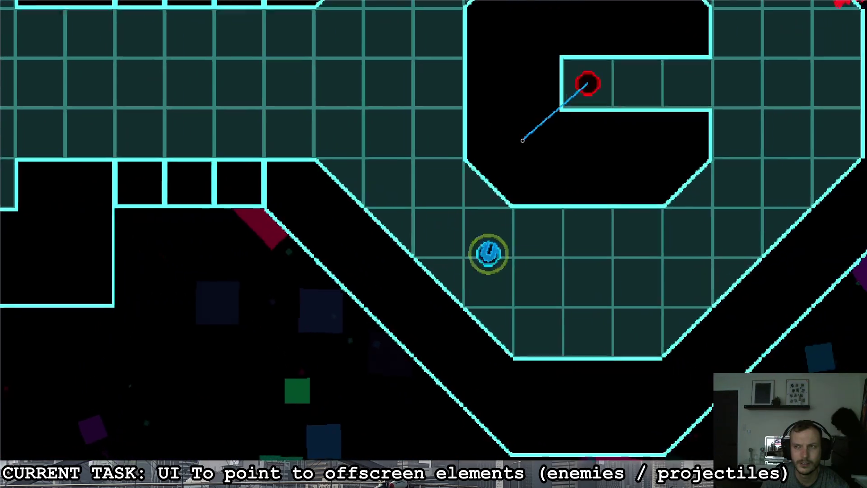
{"action": "key", "text": "d"}
{"action": "key", "text": "w"}
{"action": "key", "text": "a"}
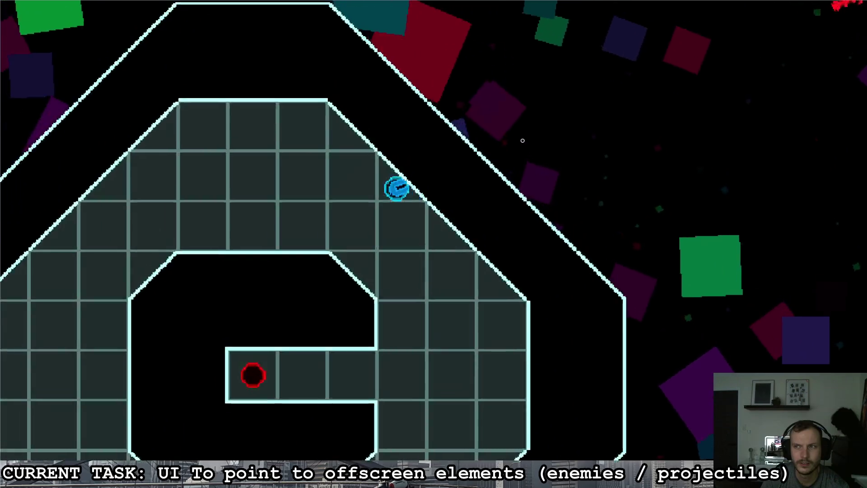
{"action": "key", "text": "d"}
{"action": "key", "text": "s"}
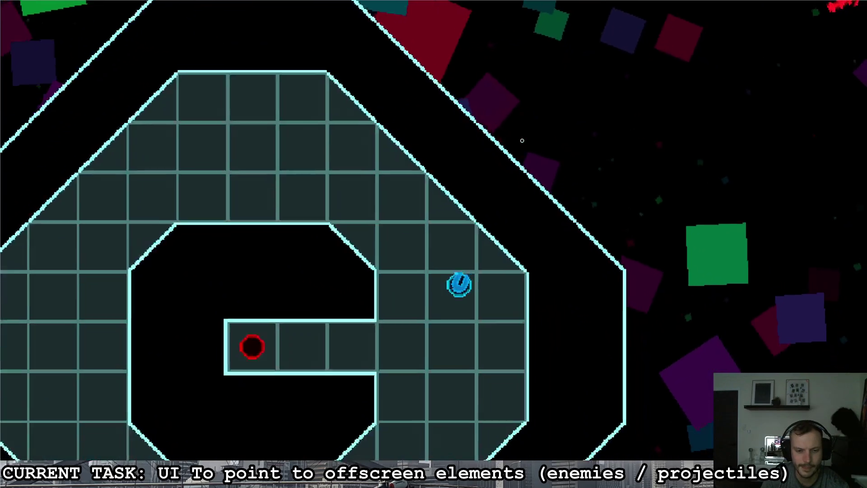
{"action": "key", "text": "s"}
{"action": "key", "text": "a"}
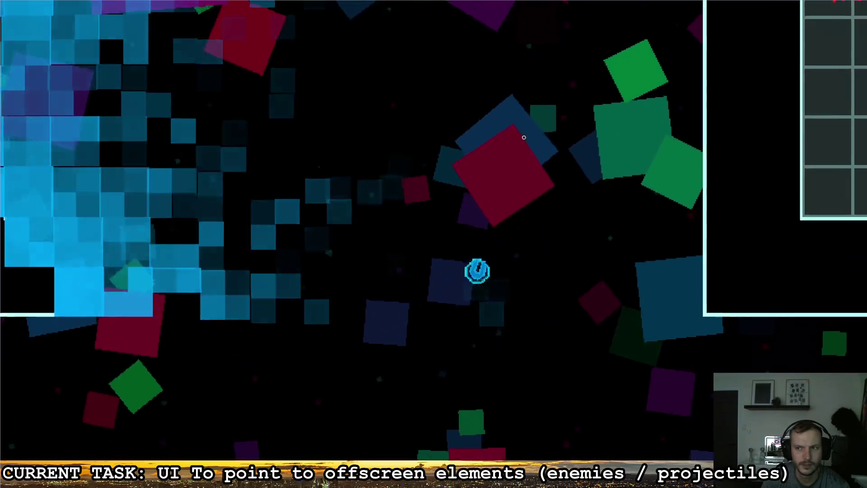
Step: Fly away from the level to check the red edge arrows, then quit from the pause menu
{"action": "key", "text": "d"}
{"action": "key", "text": "s"}
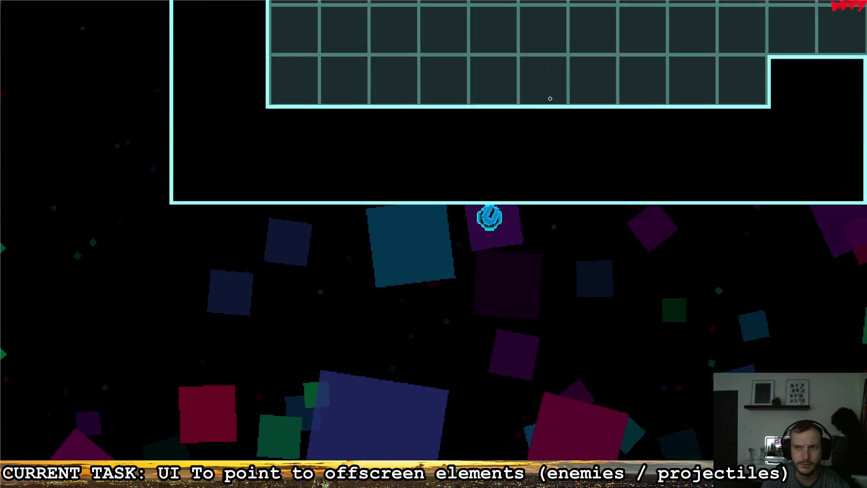
{"action": "key", "text": "d"}
{"action": "key", "text": "w"}
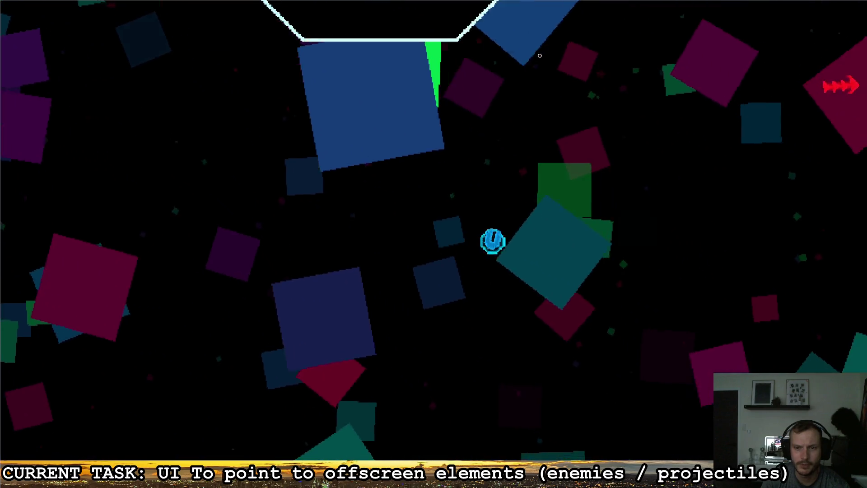
{"action": "key", "text": "d"}
{"action": "key", "text": "w"}
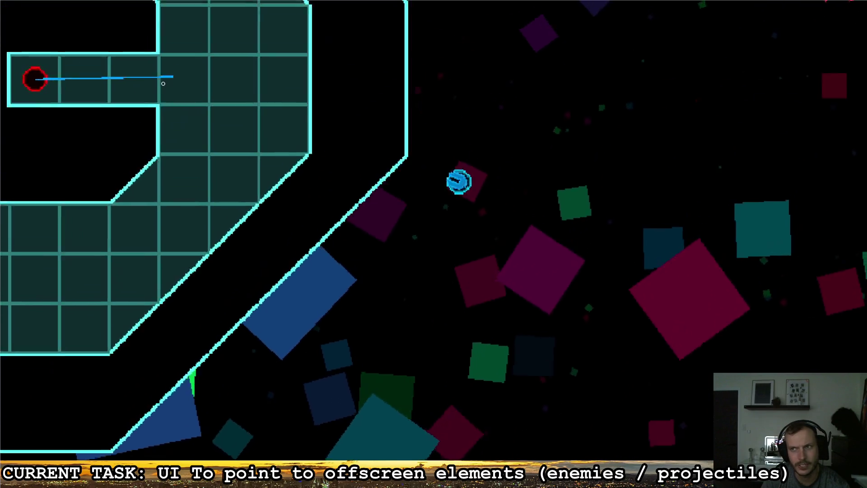
{"action": "key", "text": "s"}
{"action": "key", "text": "d"}
{"action": "key", "text": "s"}
{"action": "key", "text": "a"}
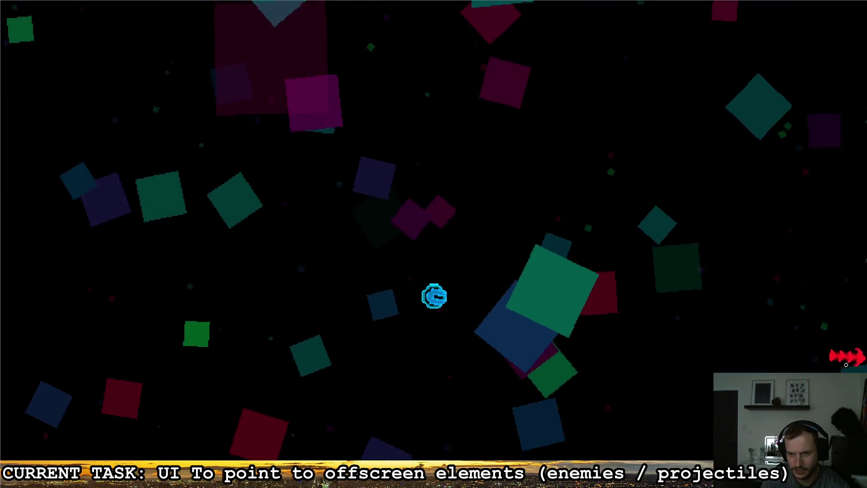
{"action": "key", "text": "Escape"}
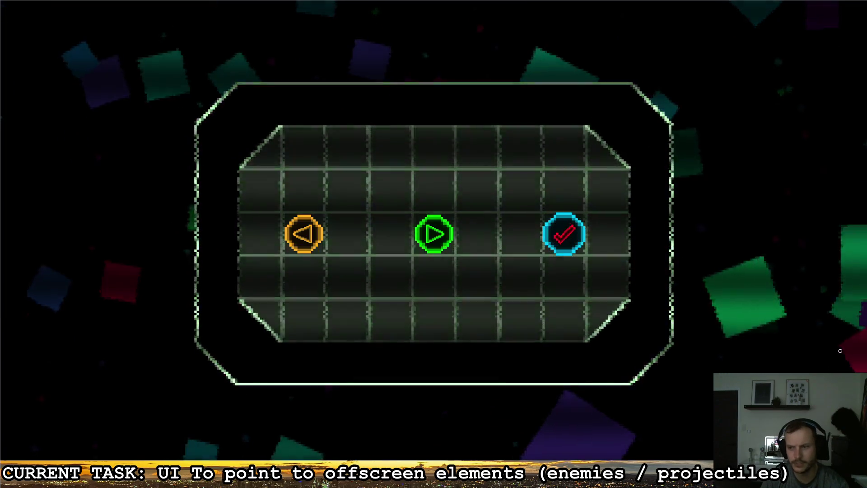
{"action": "left_click", "coordinate": [565, 234]}
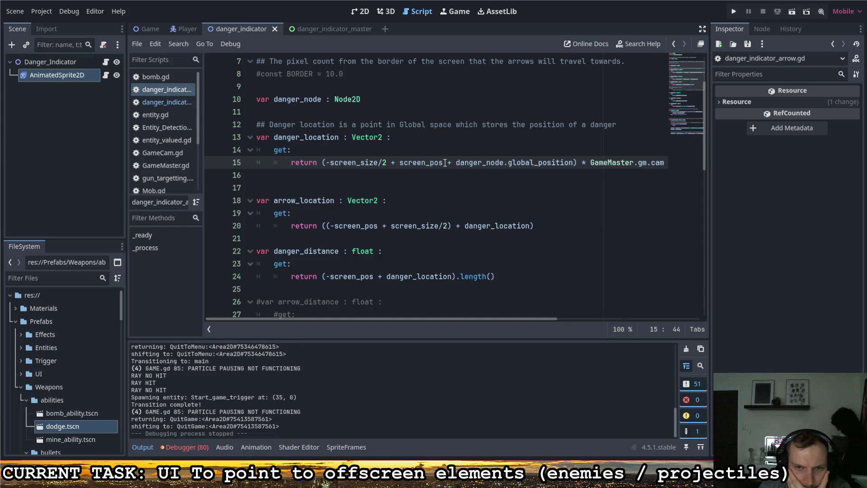
Step: Strip the screen offset terms and parentheses so line 15 returns danger_node.global_position * GameMaster.gm.cam.zoom.x, then run
{"action": "left_click_drag", "start_coordinate": [443, 163], "coordinate": [327, 163]}
{"action": "key", "text": "Delete"}
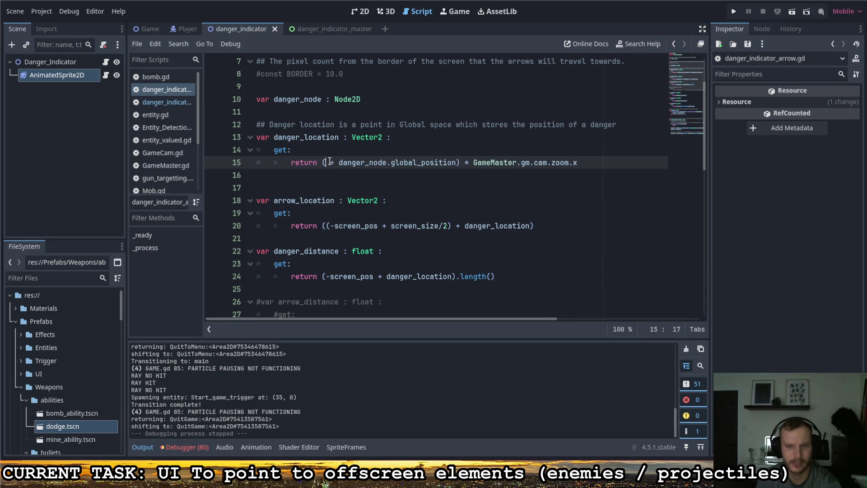
{"action": "key", "text": "Delete"}
{"action": "key", "text": "Delete"}
{"action": "key", "text": "Delete"}
{"action": "key", "text": "BackSpace"}
{"action": "left_click", "coordinate": [442, 163]}
{"action": "key", "text": "BackSpace"}
{"action": "left_click", "coordinate": [539, 164]}
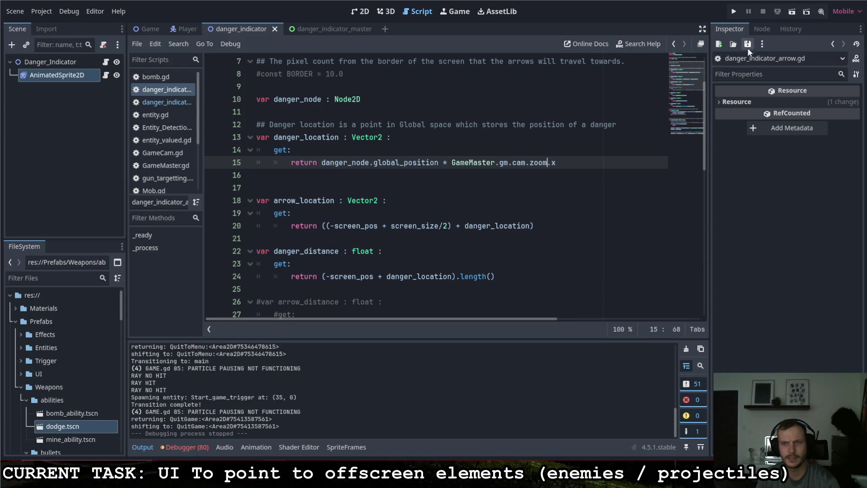
{"action": "left_click", "coordinate": [739, 13]}
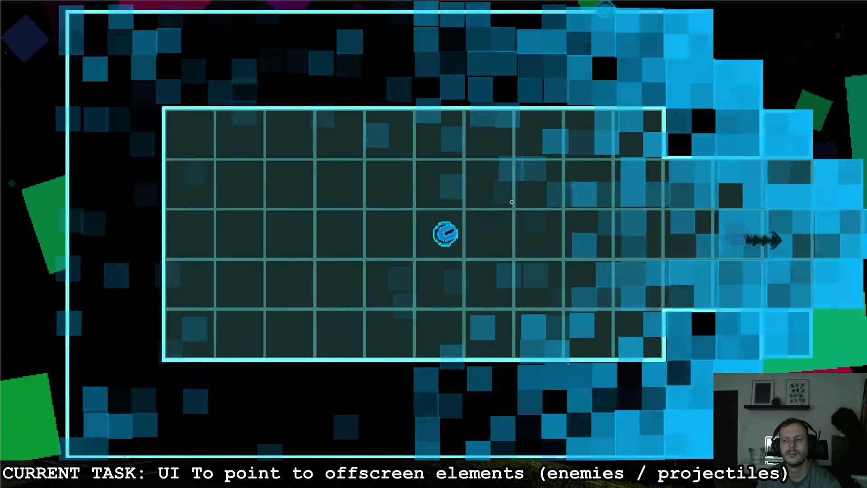
Step: Move the player through the corridor and around the octagon room, then shoot the red enemy
{"action": "key", "text": "d"}
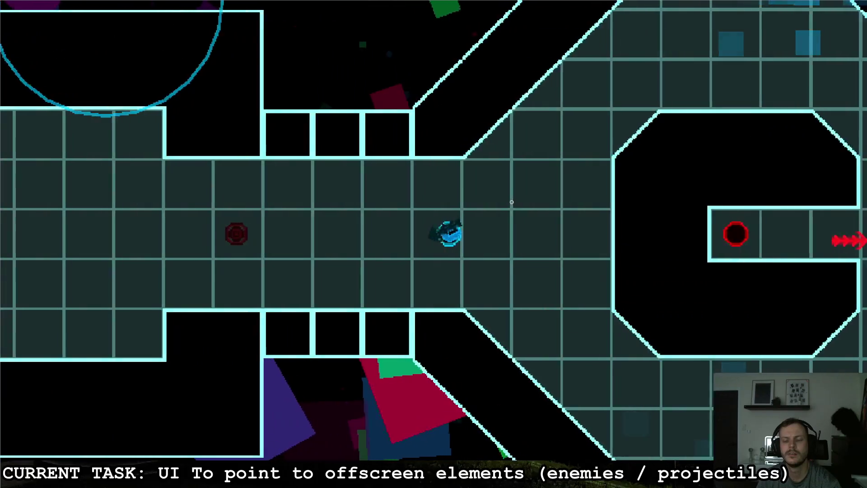
{"action": "key", "text": "a"}
{"action": "key", "text": "d"}
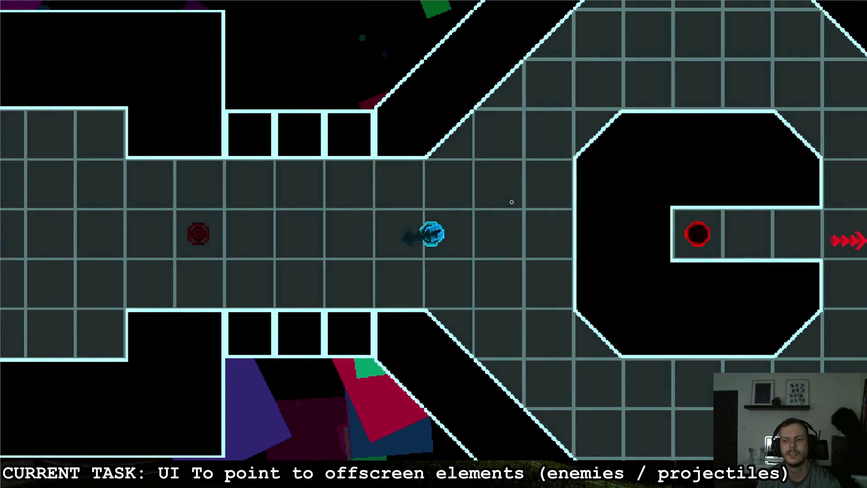
{"action": "key", "text": "s"}
{"action": "key", "text": "w"}
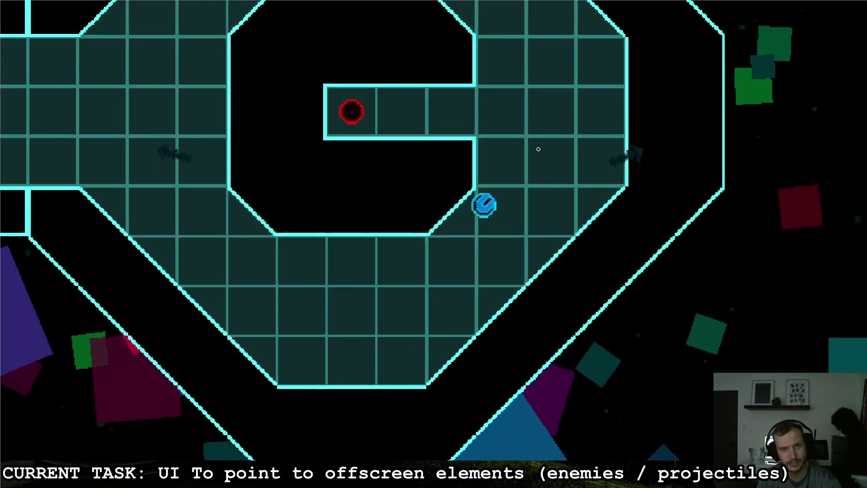
{"action": "key", "text": "d"}
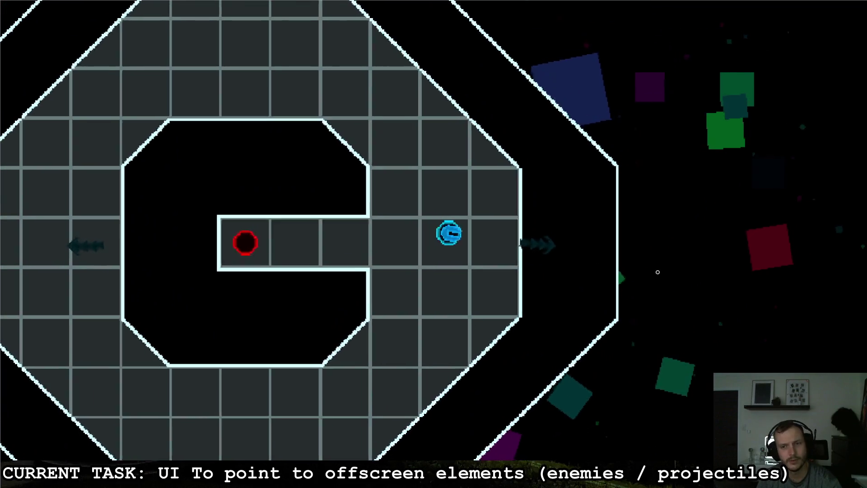
{"action": "key", "text": "a"}
{"action": "key", "text": "d"}
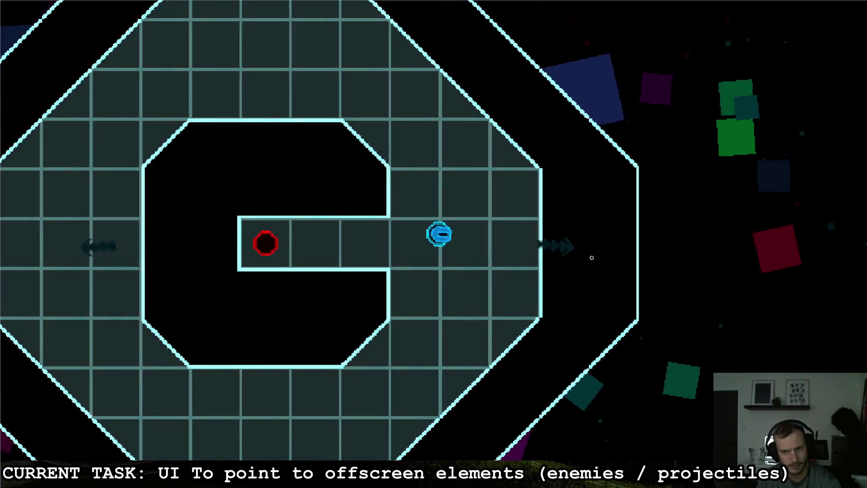
{"action": "left_click", "coordinate": [266, 244]}
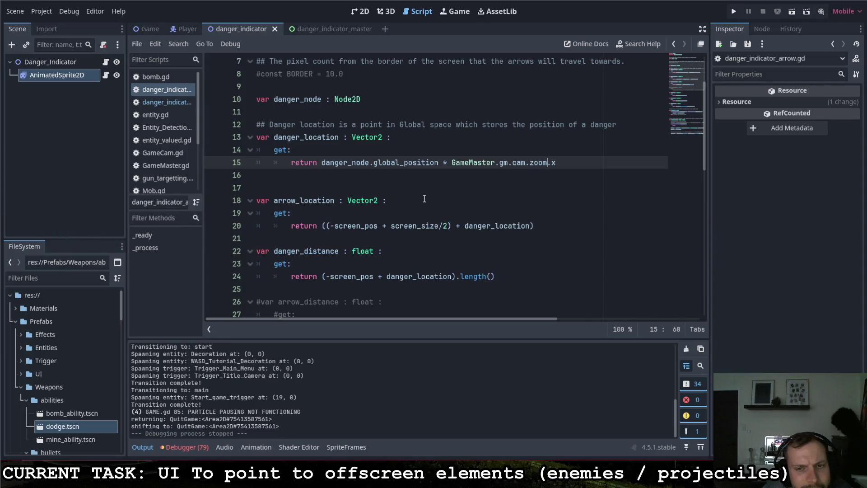
Step: Select screen_size on line 36 and use Lookup Symbol to open its definition in GameMaster.gd
{"action": "left_click", "coordinate": [445, 164]}
{"action": "scroll", "coordinate": [446, 171], "scroll_direction": "down", "scroll_amount": 5}
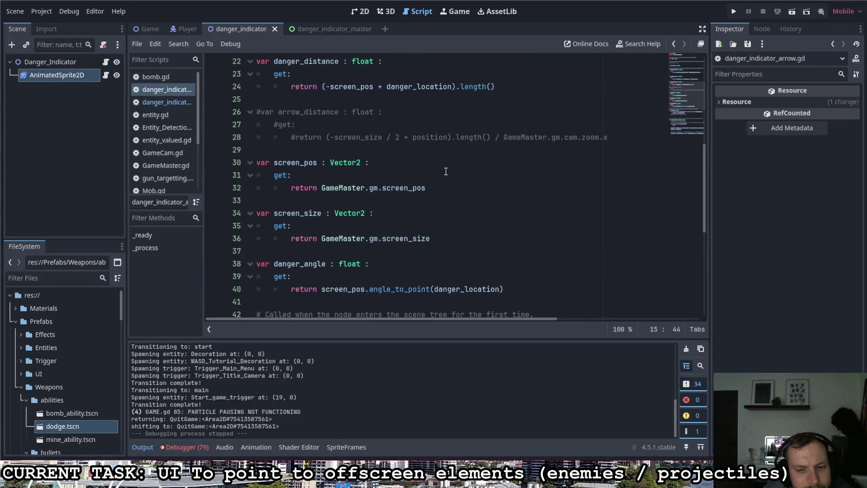
{"action": "left_click_drag", "start_coordinate": [431, 243], "coordinate": [381, 244]}
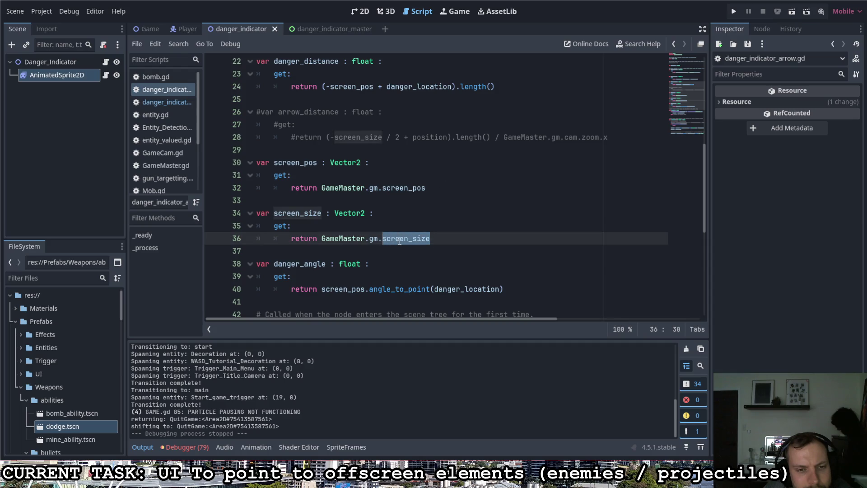
{"action": "right_click", "coordinate": [400, 241]}
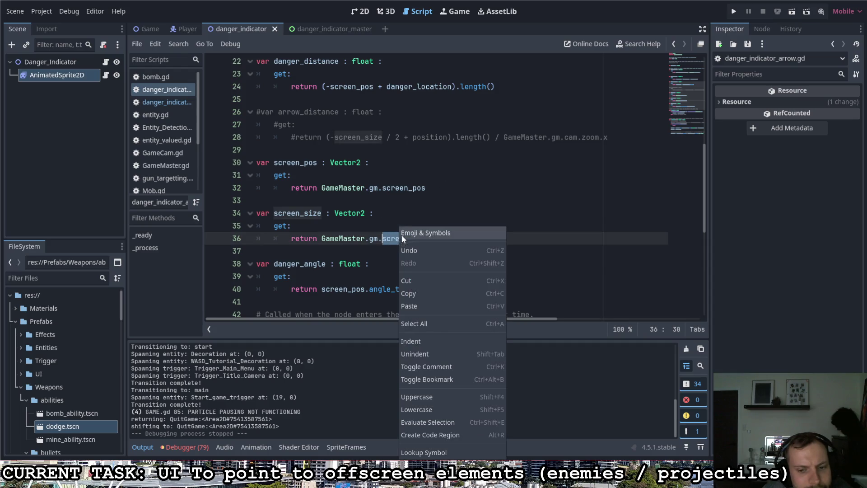
{"action": "left_click", "coordinate": [413, 453]}
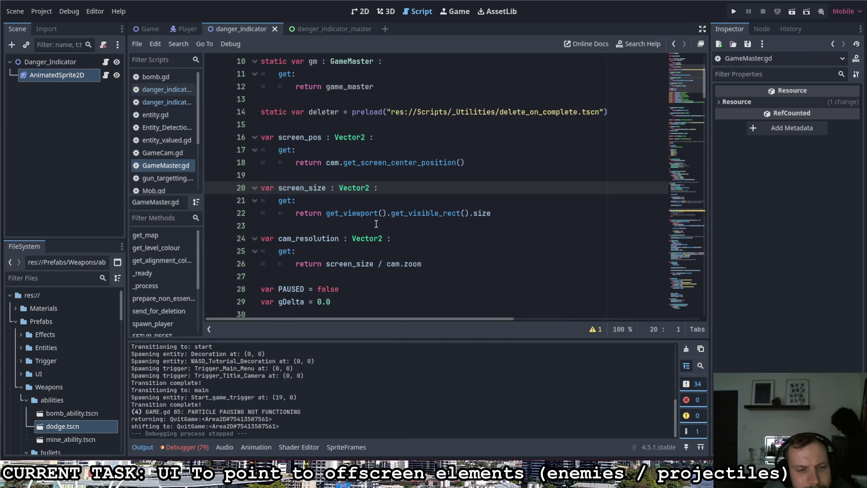
Step: Read the get_visible_rect documentation and select the viewport size expression on line 22
{"action": "left_click", "coordinate": [439, 213]}
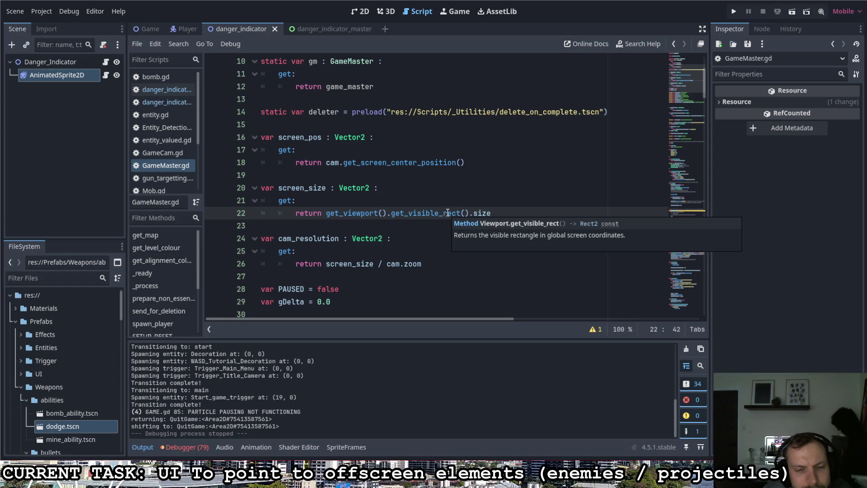
{"action": "left_click", "coordinate": [422, 235]}
{"action": "left_click_drag", "start_coordinate": [492, 214], "coordinate": [326, 214]}
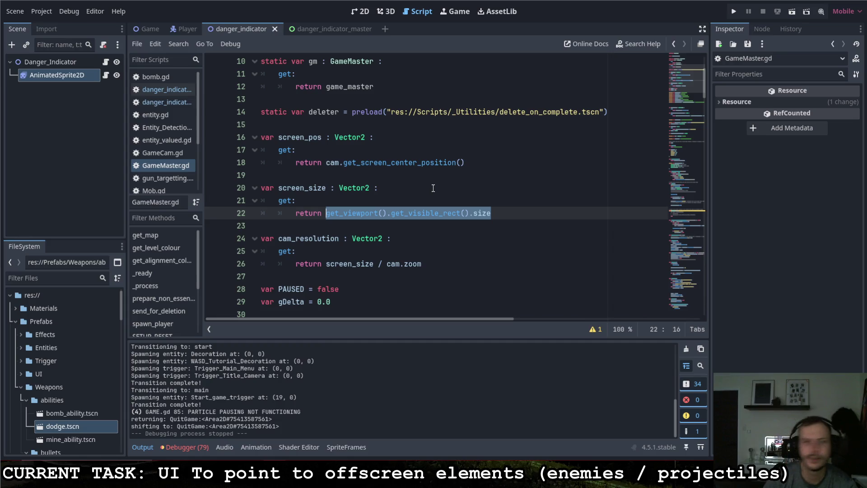
Step: Switch to the Game scene to view its GAME node tree
{"action": "left_click", "coordinate": [149, 28]}
{"action": "scroll", "coordinate": [40, 210], "scroll_direction": "down", "scroll_amount": 4}
{"action": "scroll", "coordinate": [50, 213], "scroll_direction": "up", "scroll_amount": 4}
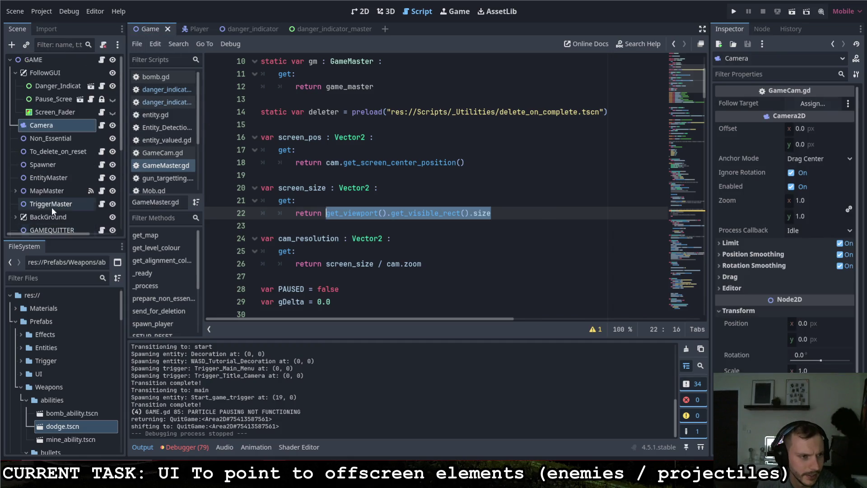
Step: Add a Control child under FollowGUI and name it DEBUG_CONSOLE
{"action": "left_click", "coordinate": [45, 75]}
{"action": "right_click", "coordinate": [49, 76]}
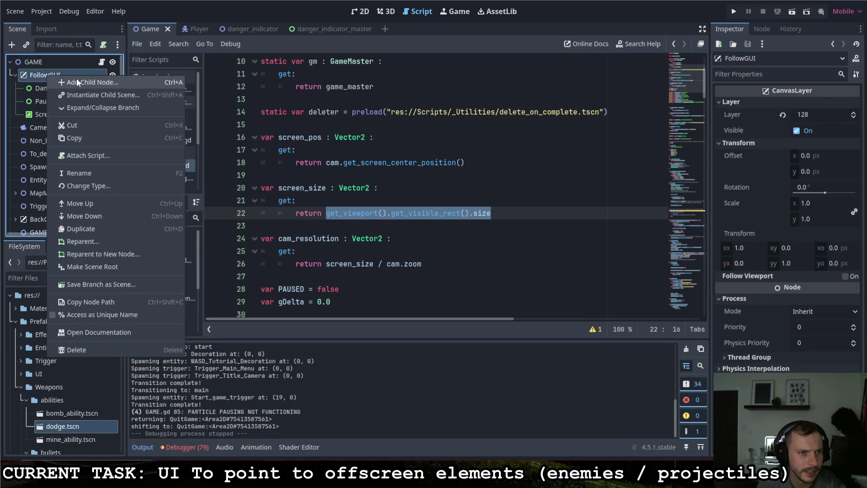
{"action": "left_click", "coordinate": [77, 81]}
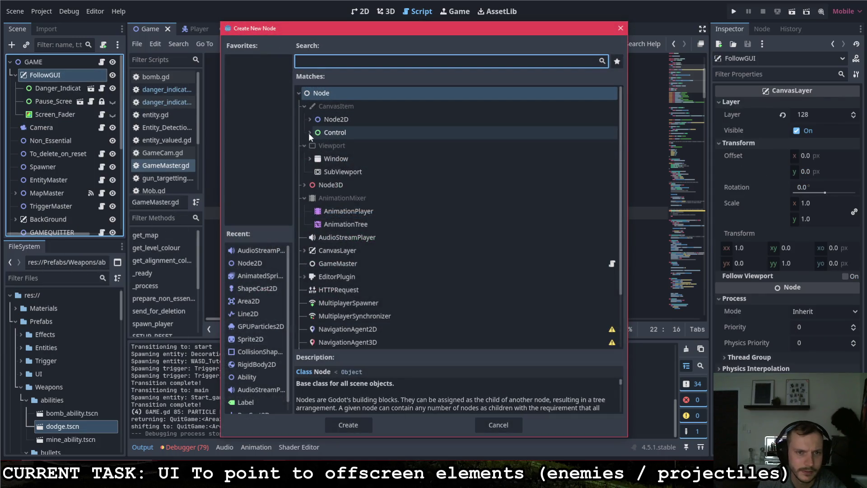
{"action": "left_click", "coordinate": [309, 133]}
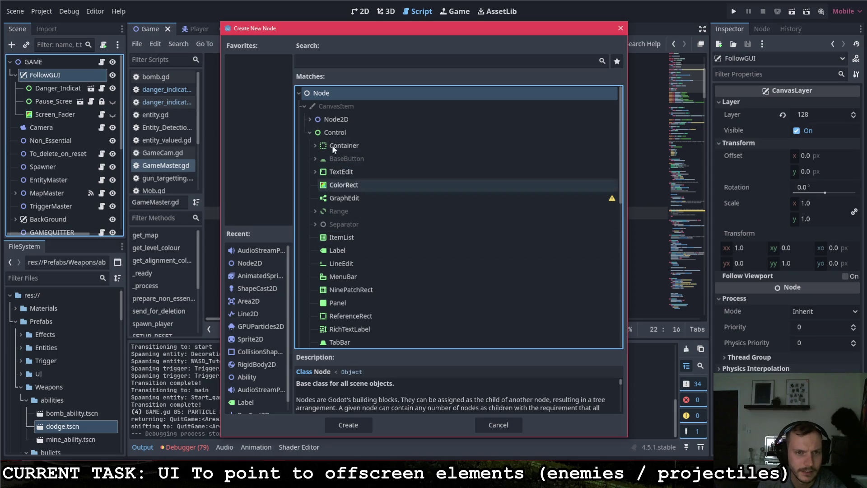
{"action": "left_click", "coordinate": [335, 132]}
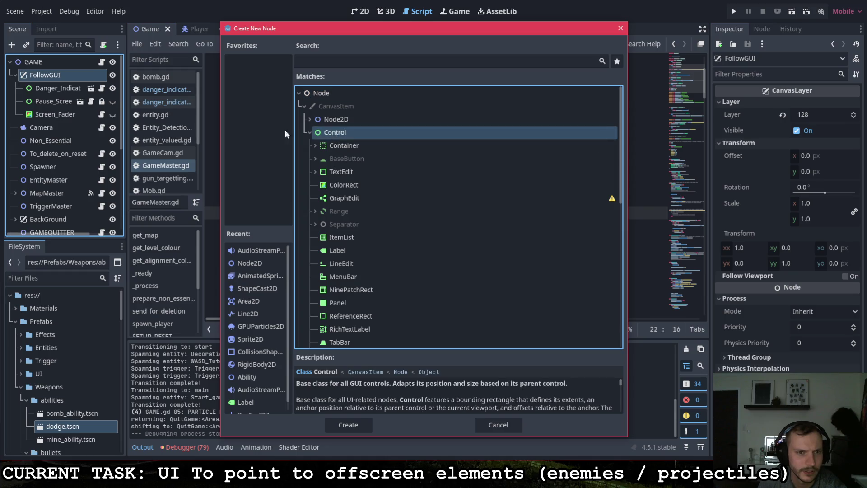
{"action": "double_click", "coordinate": [345, 132]}
{"action": "double_click", "coordinate": [69, 128]}
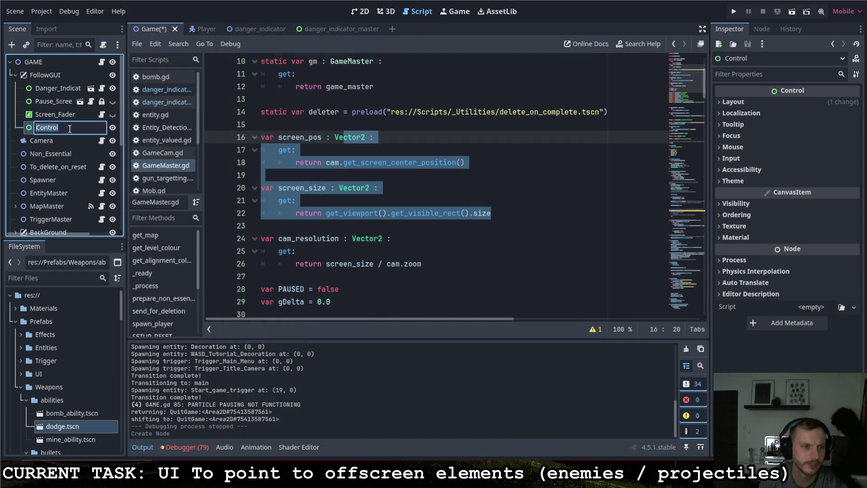
{"action": "type", "text": "DU"}
{"action": "key", "text": "BackSpace"}
{"action": "type", "text": "EBUG_"}
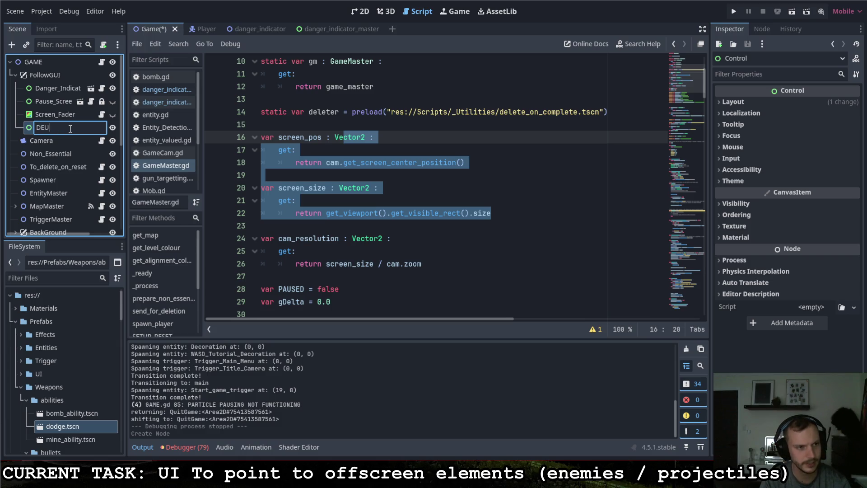
{"action": "type", "text": "CONSOLE"}
{"action": "key", "text": "Return"}
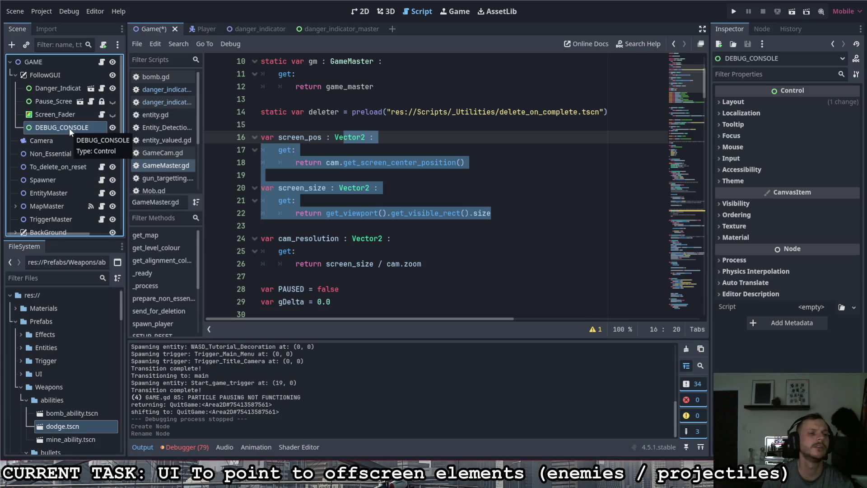
Step: Add a Label named DEBUG as a child of DEBUG_CONSOLE
{"action": "right_click", "coordinate": [69, 129]}
{"action": "left_click", "coordinate": [83, 138]}
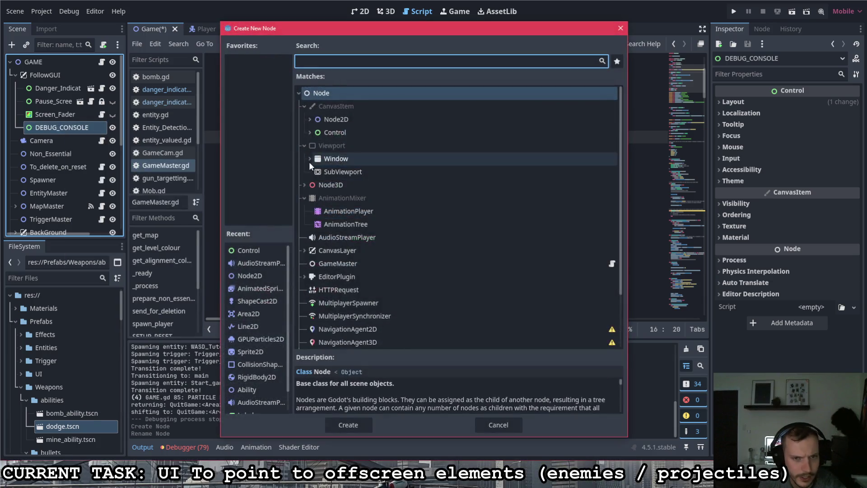
{"action": "left_click", "coordinate": [310, 133]}
{"action": "left_click", "coordinate": [336, 252]}
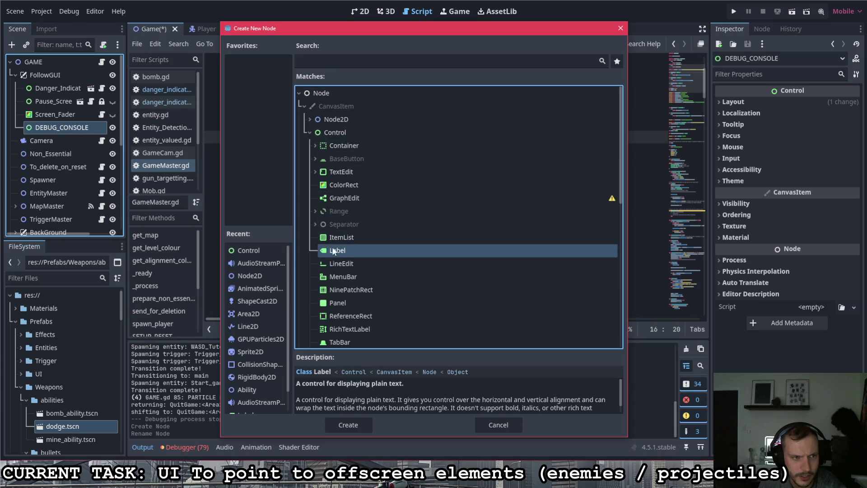
{"action": "double_click", "coordinate": [343, 252]}
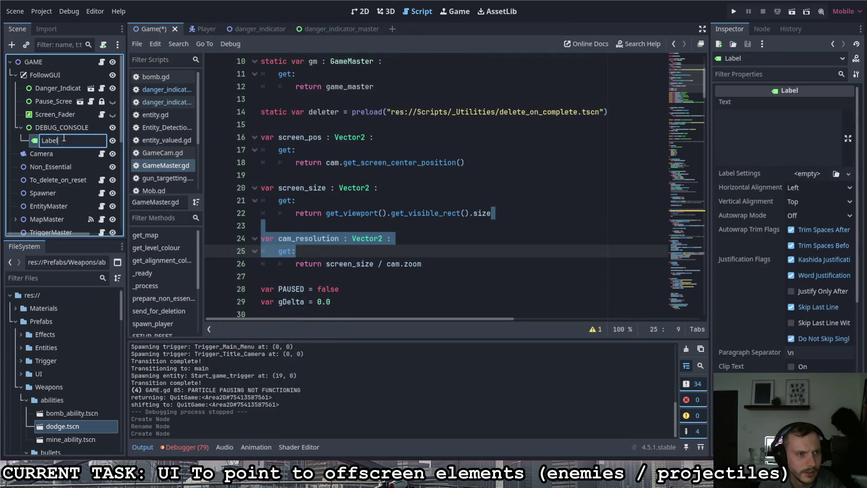
{"action": "type", "text": "DEBUG"}
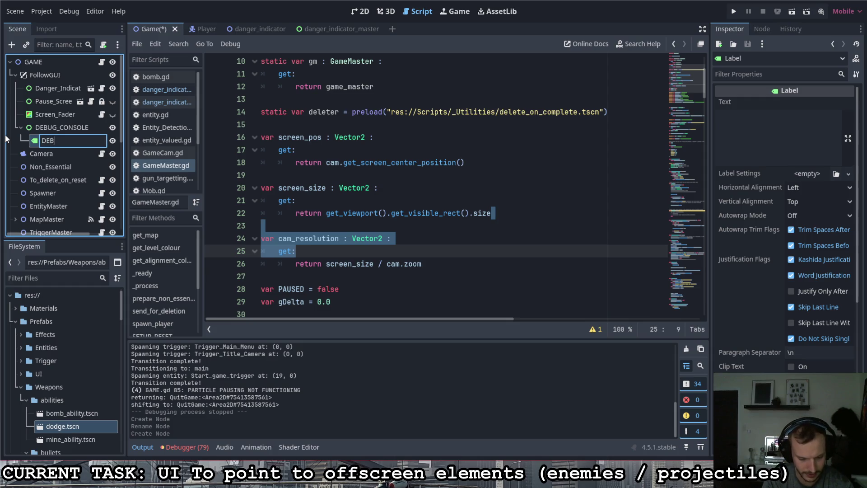
{"action": "key", "text": "Return"}
Step: Set DEBUG_CONSOLE's anchors preset to Full Rect, then return to the 2D view
{"action": "left_click", "coordinate": [62, 127]}
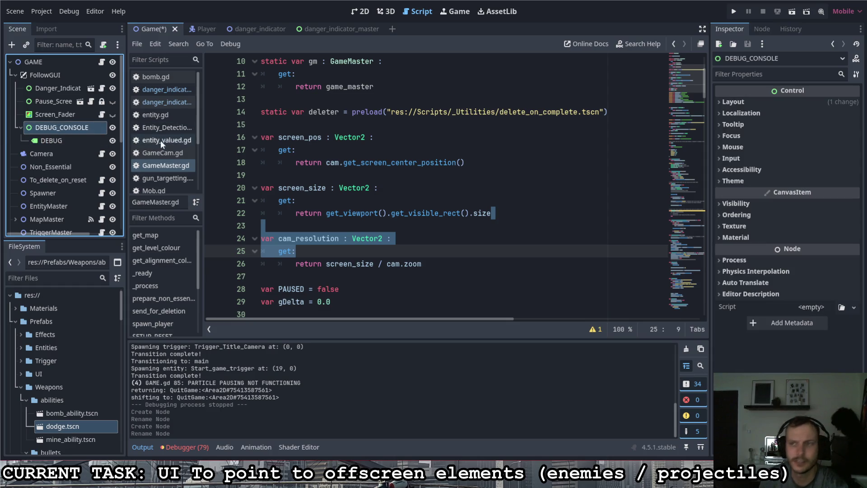
{"action": "left_click", "coordinate": [755, 102]}
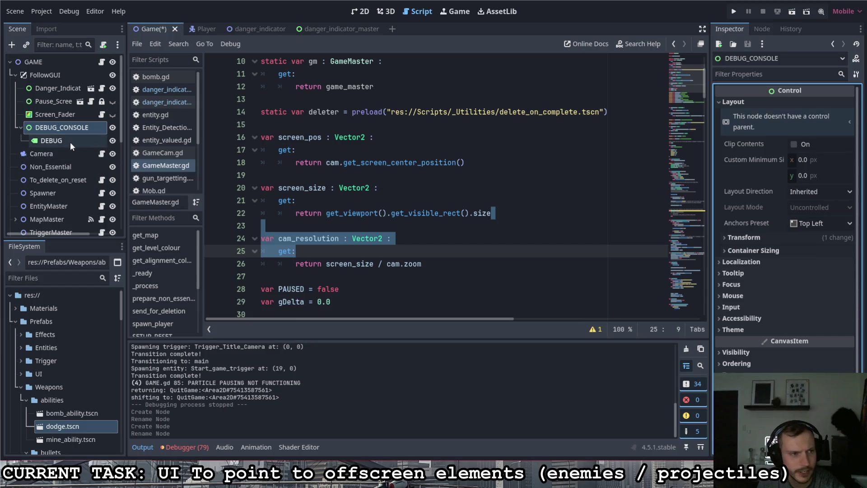
{"action": "left_click", "coordinate": [816, 224]}
{"action": "left_click", "coordinate": [815, 247]}
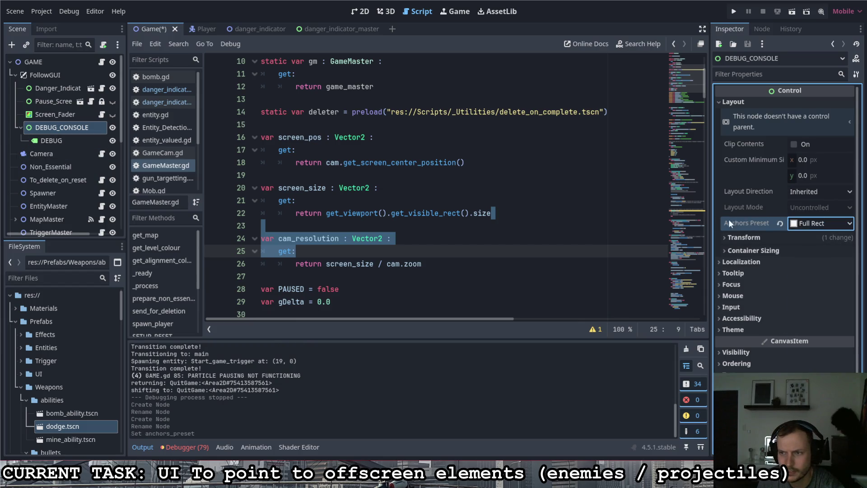
{"action": "left_click", "coordinate": [361, 11]}
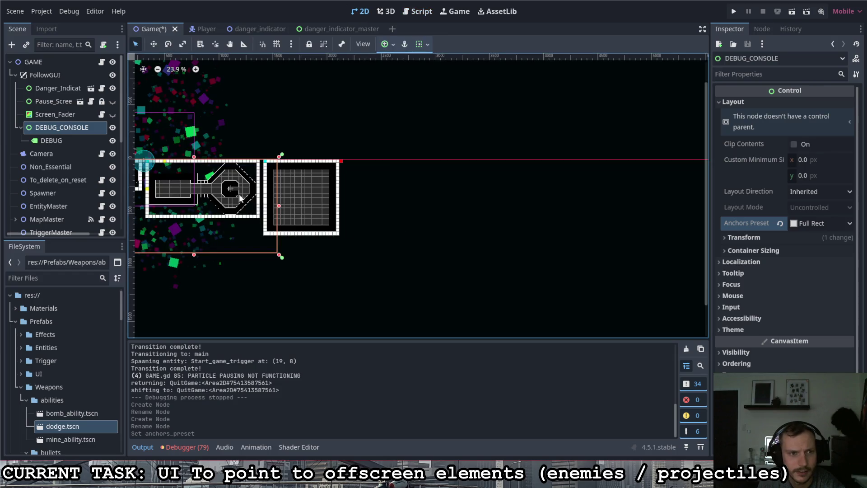
Step: Attach a new script LABEL_debug.gd, saved in res://Scripts/UI, to the DEBUG label
{"action": "scroll", "coordinate": [205, 214], "scroll_direction": "up", "scroll_amount": 3}
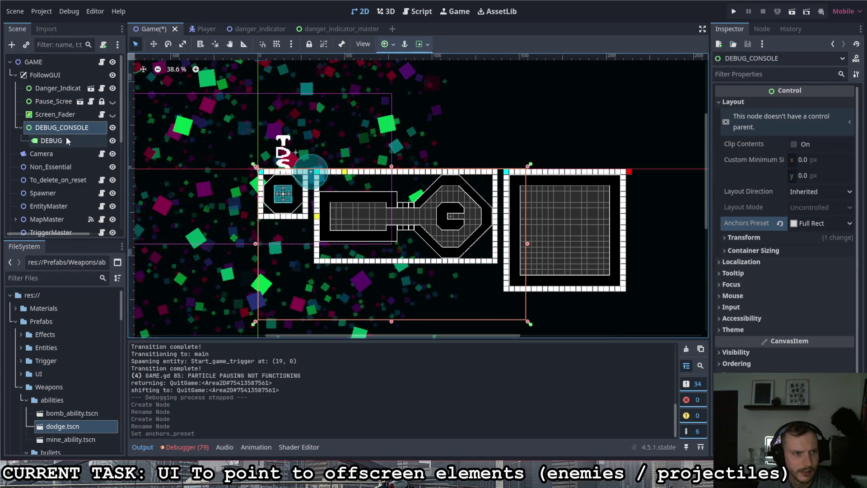
{"action": "left_click", "coordinate": [67, 137]}
{"action": "right_click", "coordinate": [67, 140]}
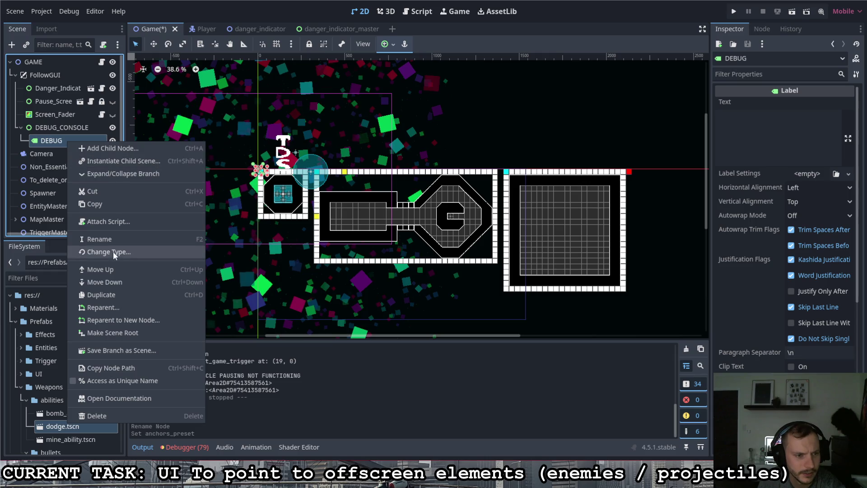
{"action": "left_click", "coordinate": [109, 221]}
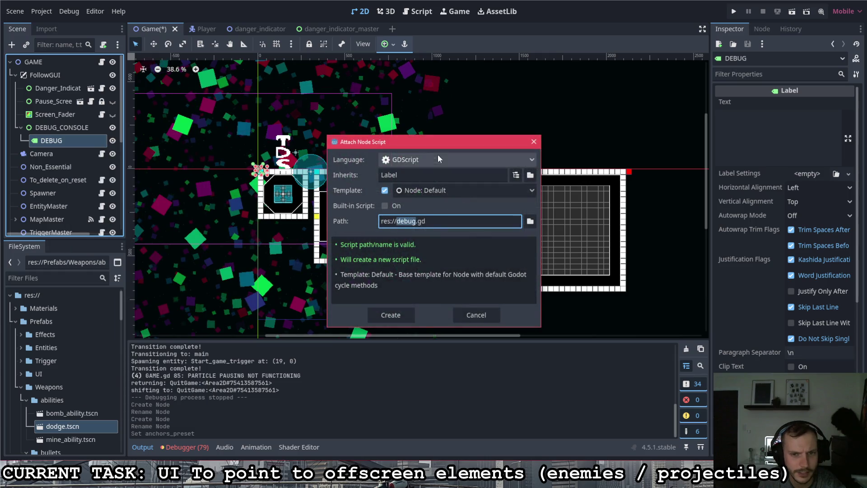
{"action": "left_click", "coordinate": [432, 217]}
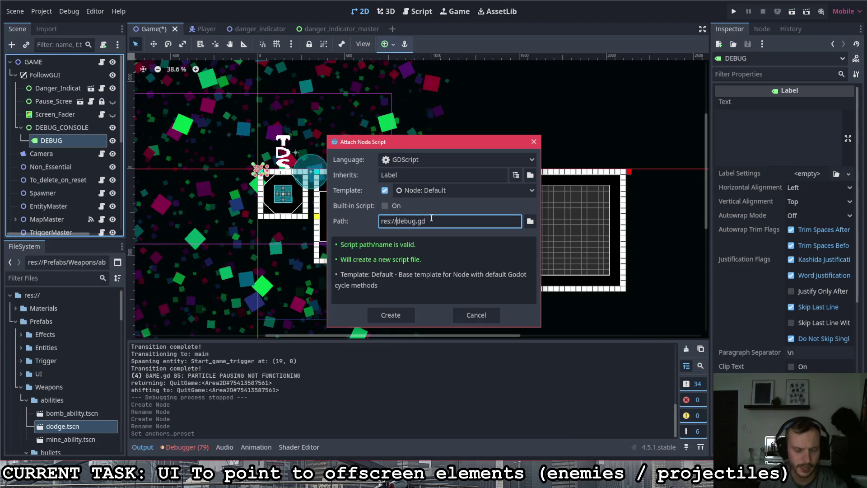
{"action": "type", "text": "LABEL_"}
{"action": "left_click", "coordinate": [531, 221]}
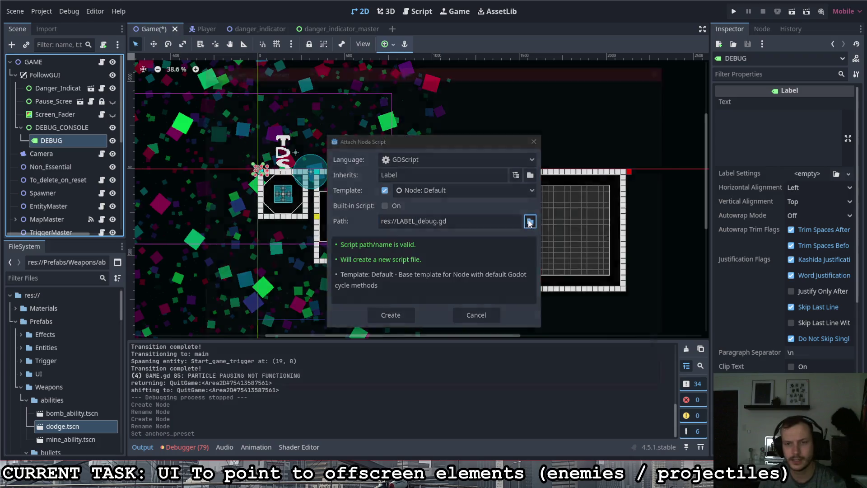
{"action": "double_click", "coordinate": [394, 136]}
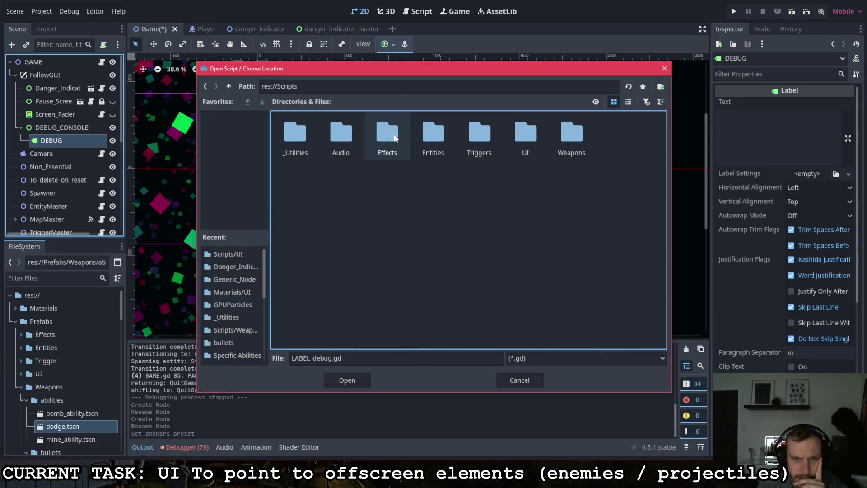
{"action": "double_click", "coordinate": [524, 144]}
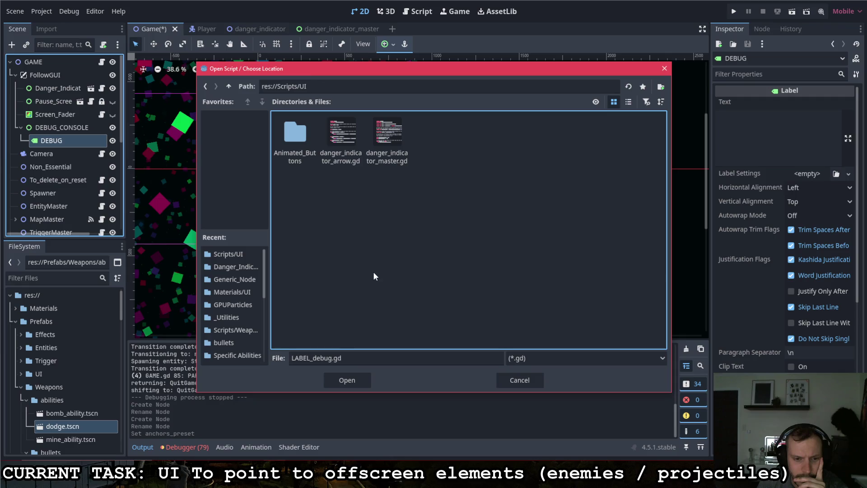
{"action": "left_click", "coordinate": [351, 382]}
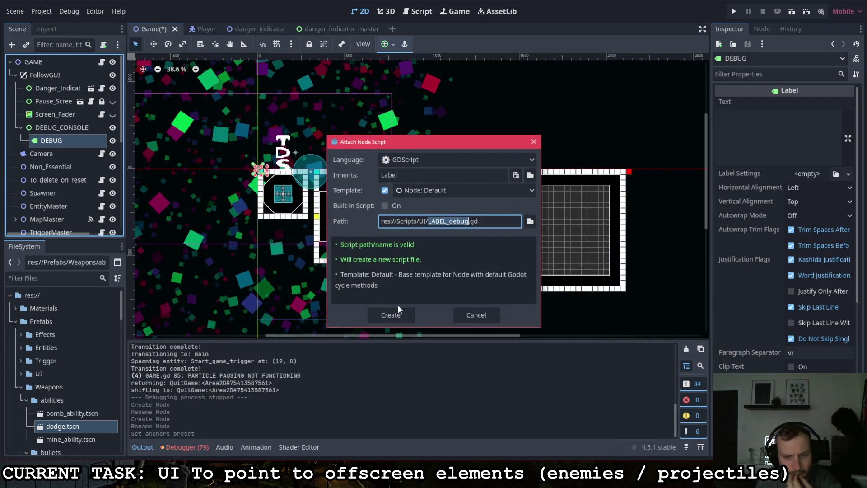
{"action": "left_click", "coordinate": [391, 314]}
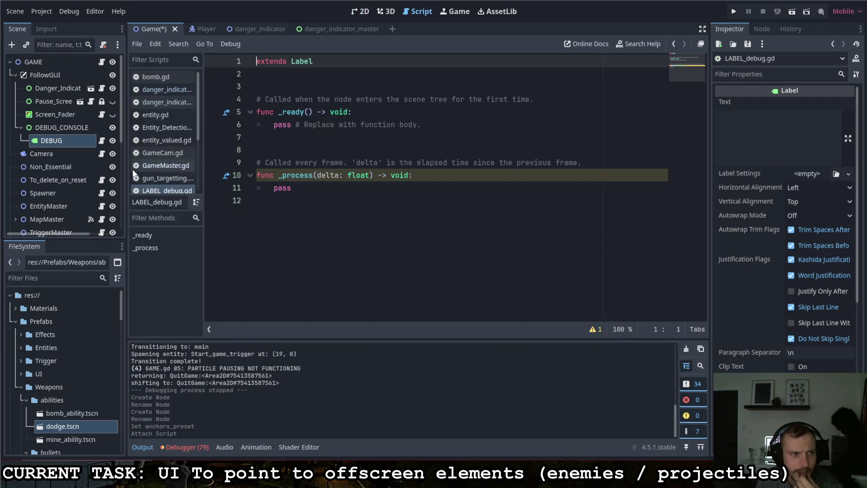
Step: Delete the _ready function and its comment, leaving a blank line below extends Label
{"action": "left_click", "coordinate": [365, 162]}
{"action": "left_click", "coordinate": [336, 185]}
{"action": "left_click_drag", "start_coordinate": [271, 150], "coordinate": [229, 85]}
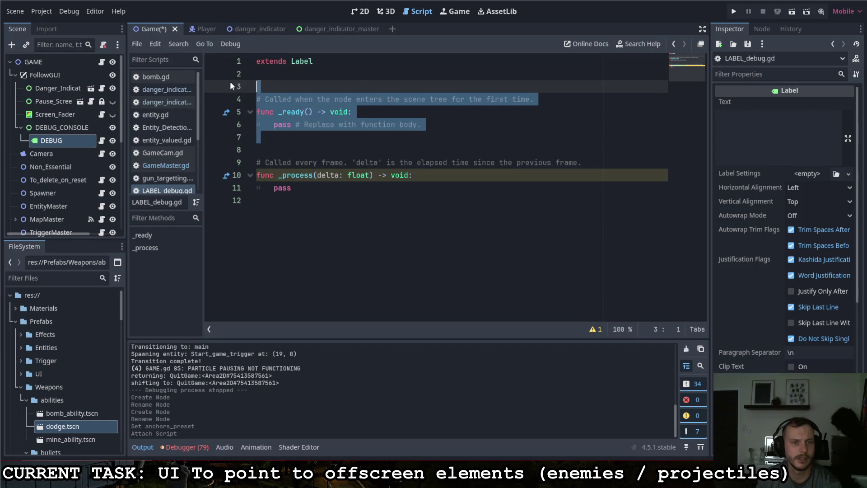
{"action": "key", "text": "BackSpace"}
{"action": "key", "text": "BackSpace"}
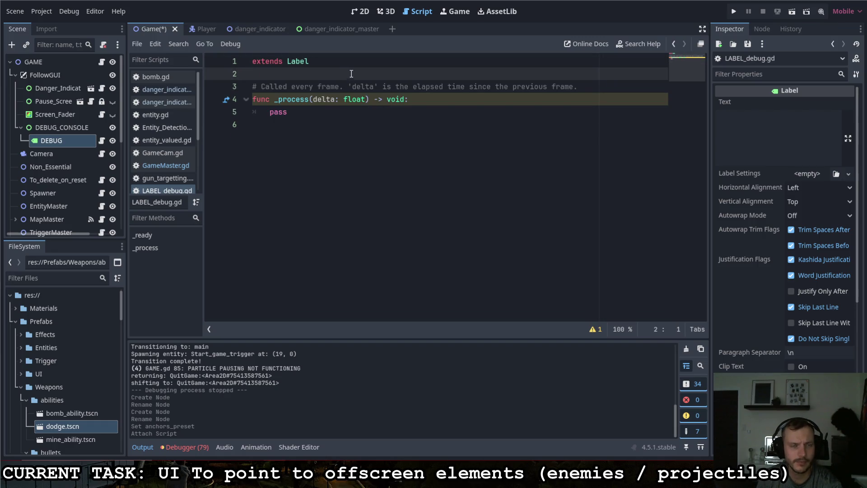
{"action": "double_click", "coordinate": [276, 112]}
{"action": "left_click", "coordinate": [322, 74]}
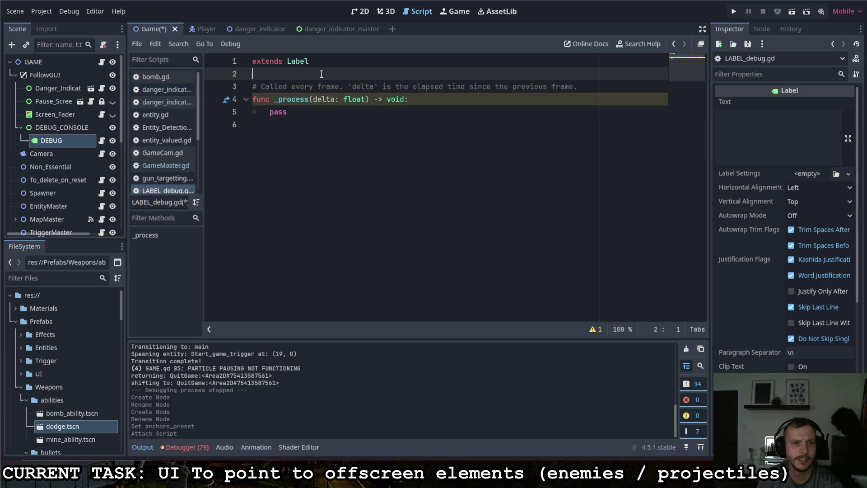
{"action": "key", "text": "Return"}
{"action": "key", "text": "Return"}
{"action": "key", "text": "Up"}
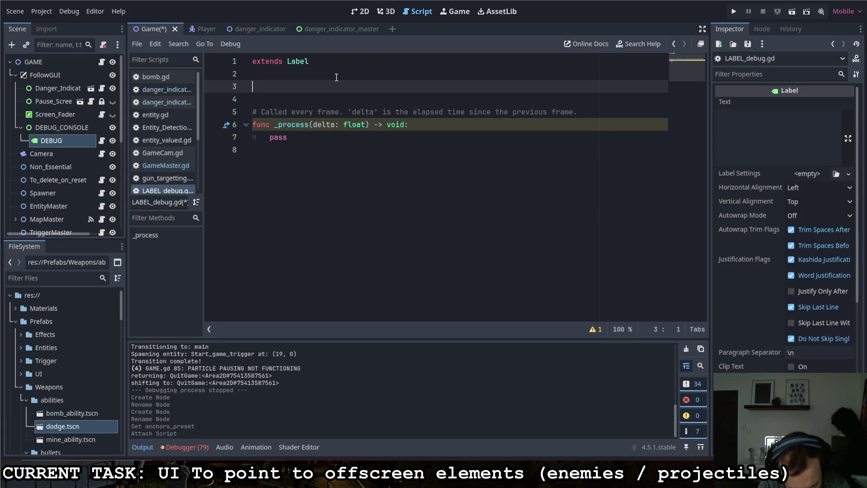
Step: Declare var gm : GameMaster with a getter returning GameMaster.gm, and save the script
{"action": "type", "text": "ar gm : GameMaster :"}
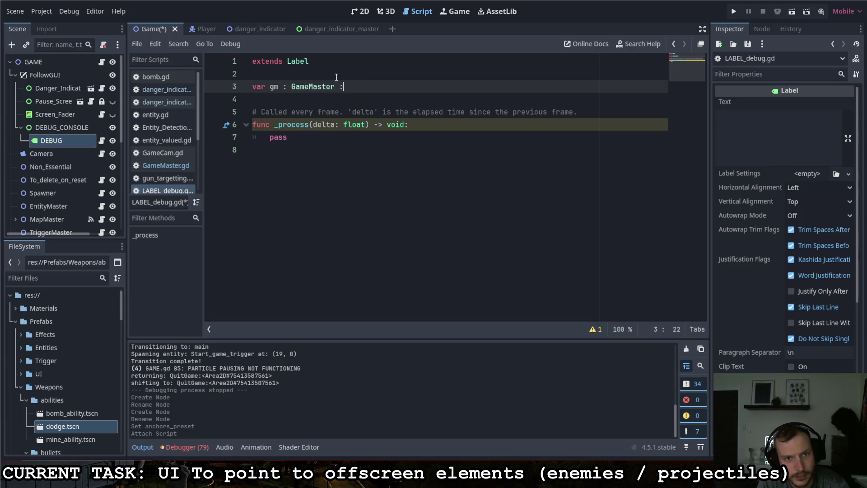
{"action": "key", "text": "Return"}
{"action": "type", "text": "get:"}
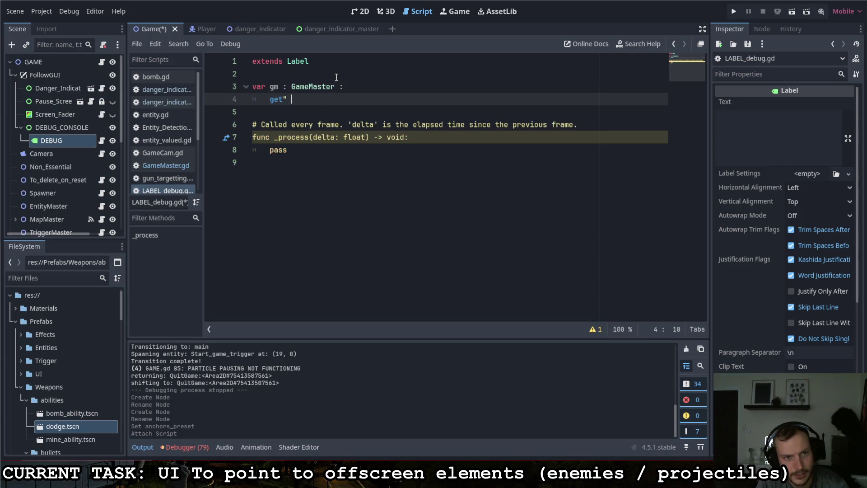
{"action": "key", "text": "Return"}
{"action": "type", "text": "return "}
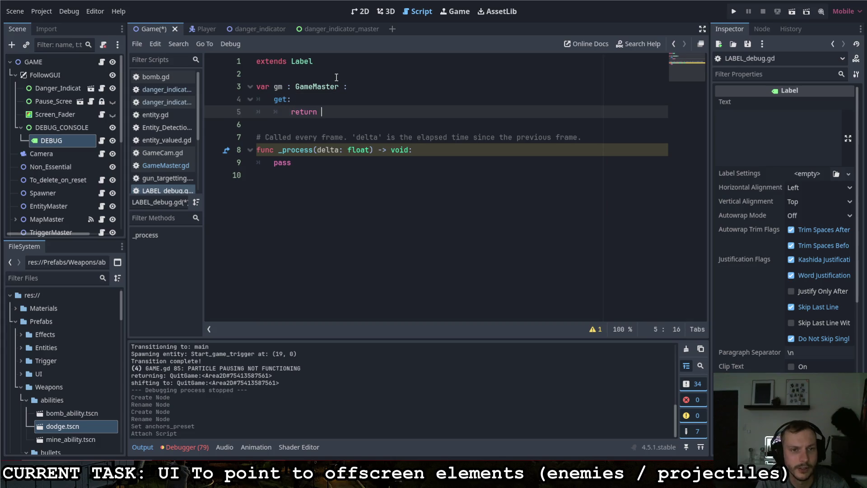
{"action": "type", "text": "GameMa"}
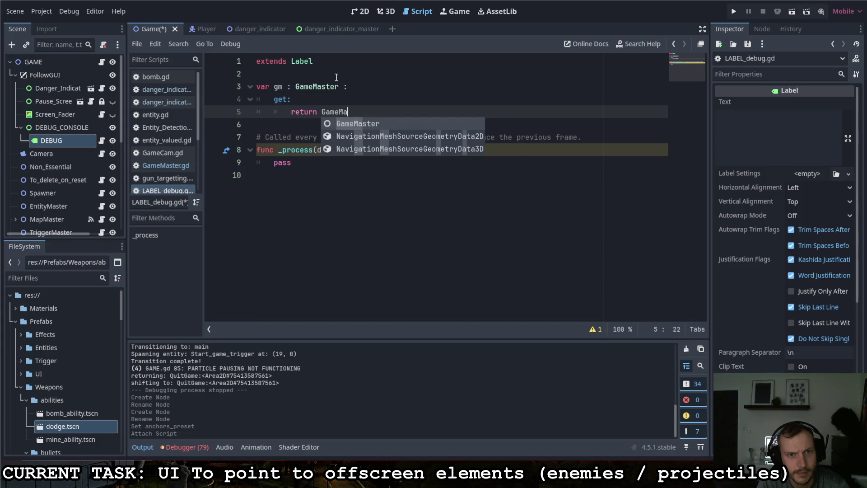
{"action": "type", "text": "ster.gm"}
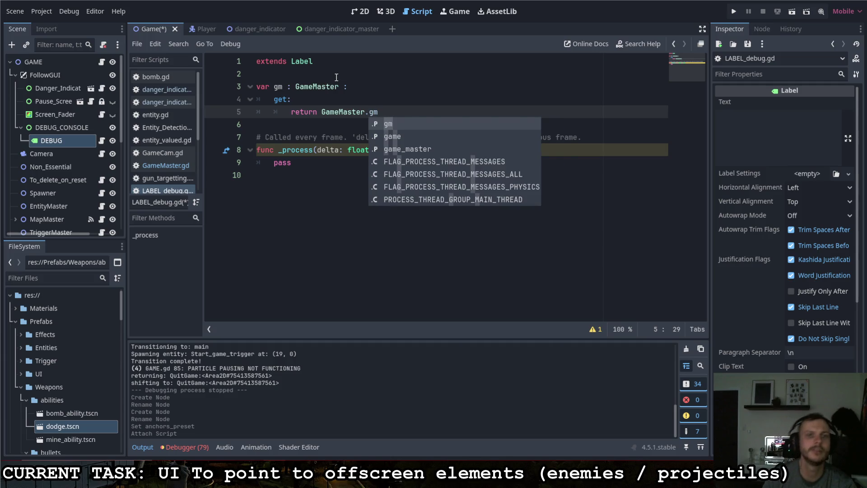
{"action": "left_click_drag", "start_coordinate": [337, 77], "coordinate": [388, 89]}
{"action": "key", "text": "ctrl+s"}
Step: Insert a new line at the start of the _process function
{"action": "left_click", "coordinate": [396, 108]}
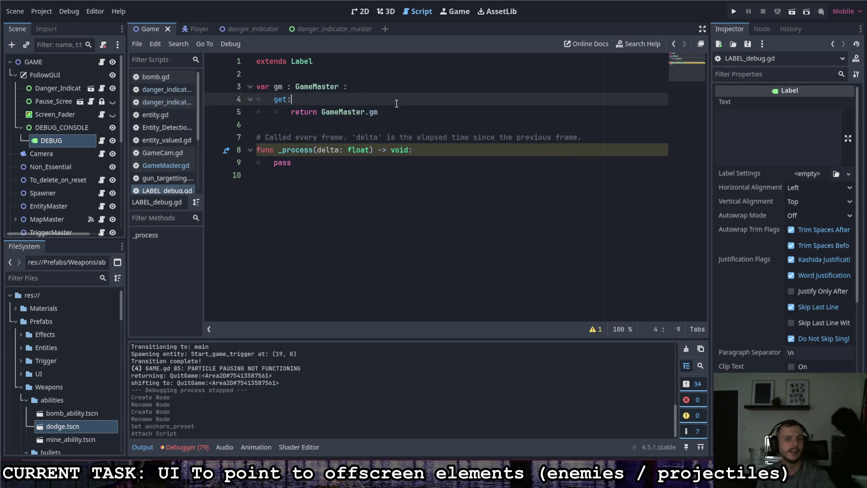
{"action": "left_click", "coordinate": [364, 161]}
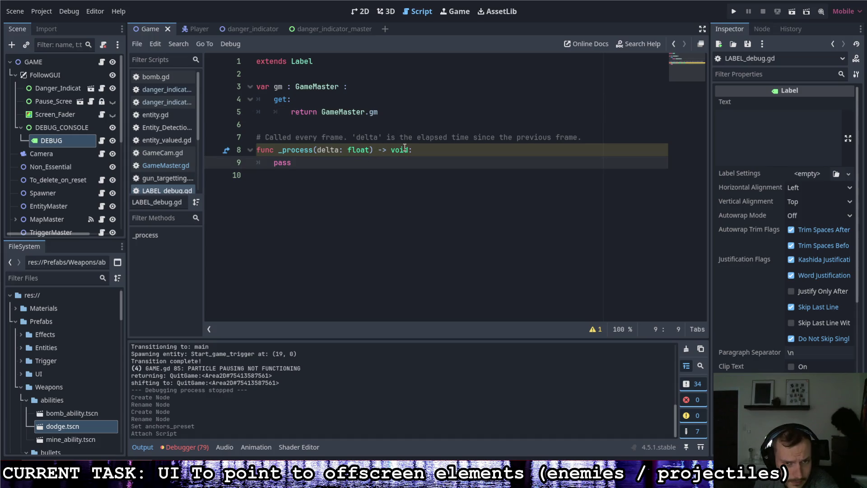
{"action": "left_click", "coordinate": [427, 153]}
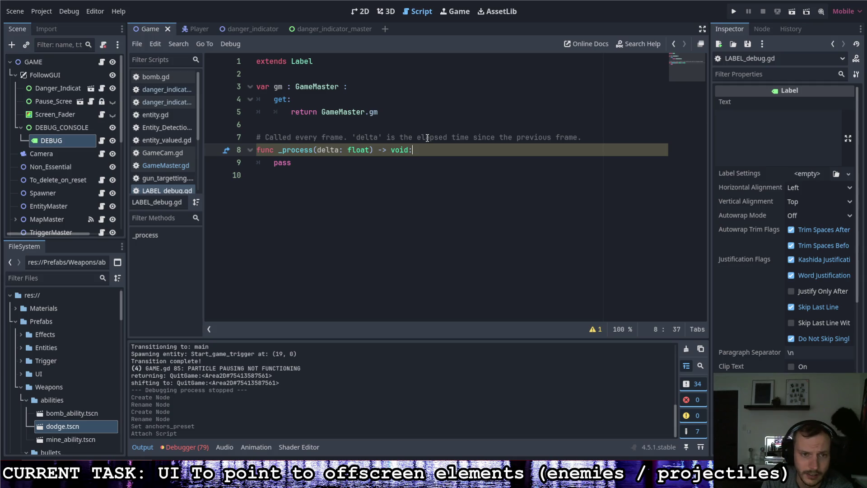
{"action": "key", "text": "Return"}
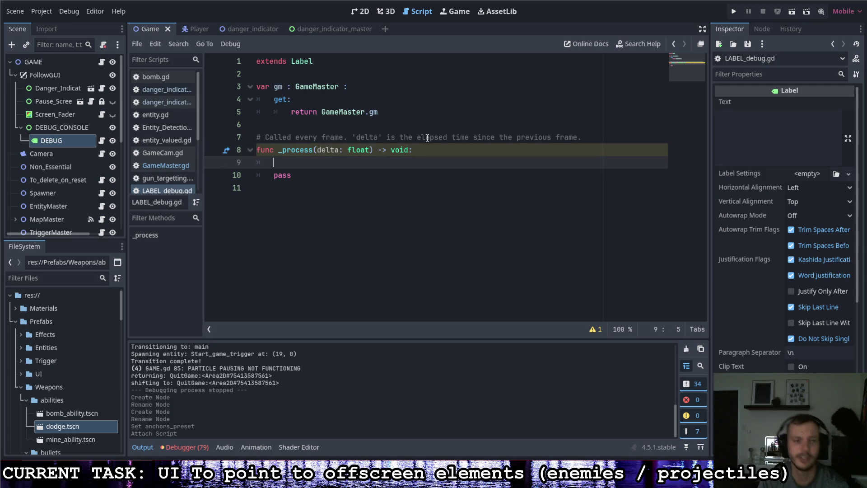
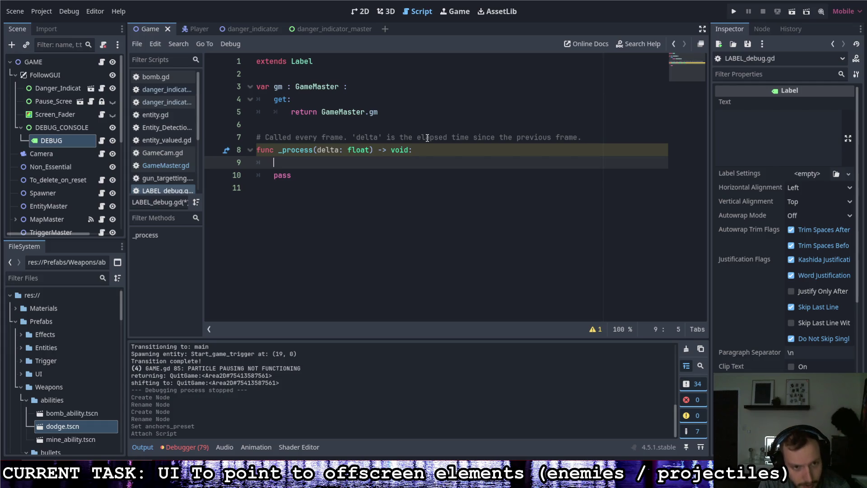
Step: Start _process by resetting the label text with text = ""
{"action": "type", "text": "screen_pos:"}
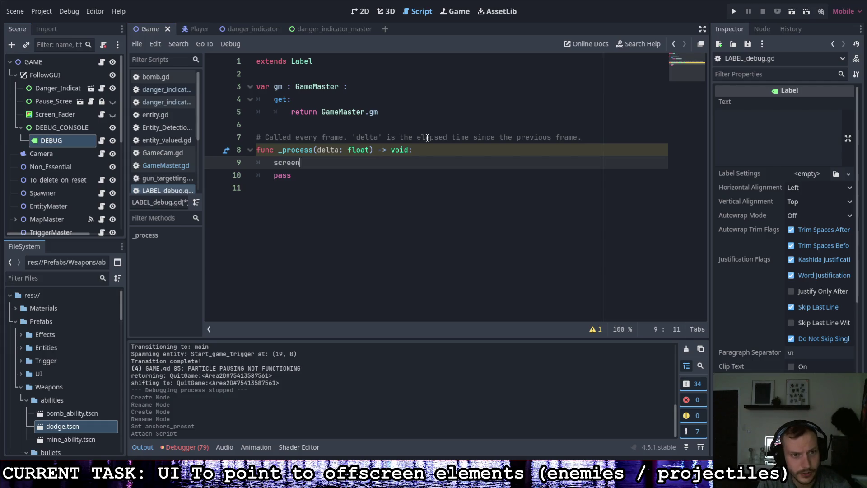
{"action": "key", "text": "BackSpace"}
{"action": "key", "text": "BackSpace"}
{"action": "key", "text": "BackSpace"}
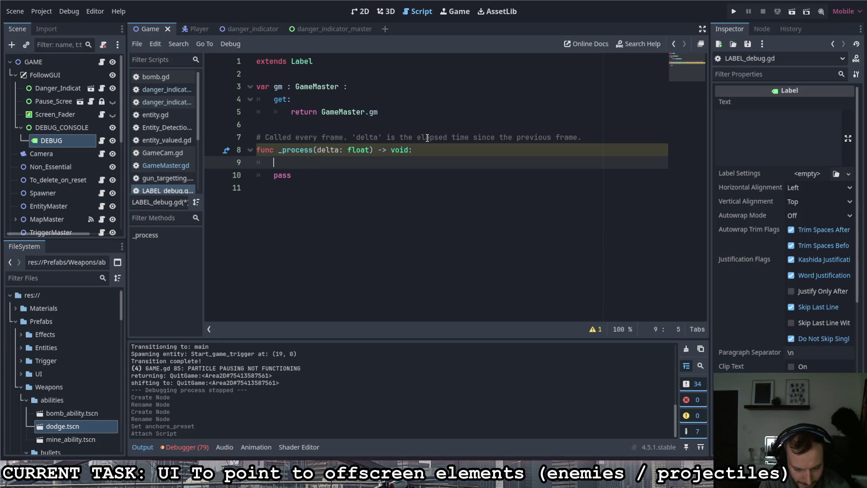
{"action": "type", "text": "tect"}
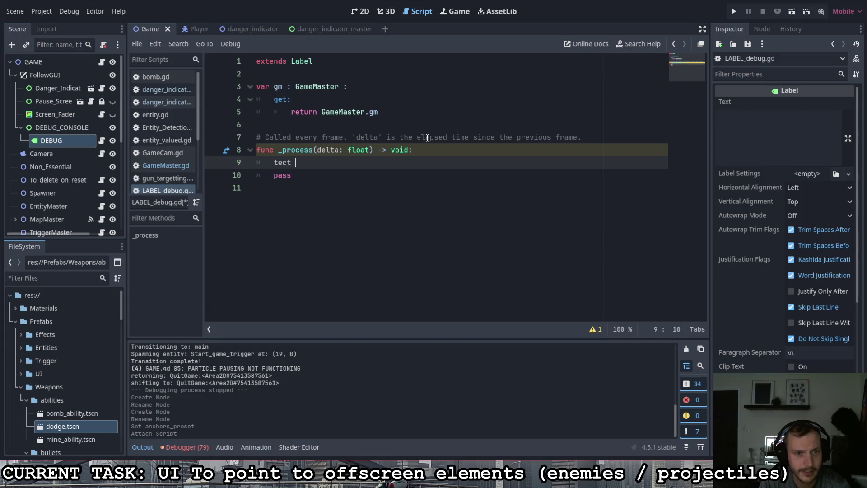
{"action": "type", "text": " = \"\""}
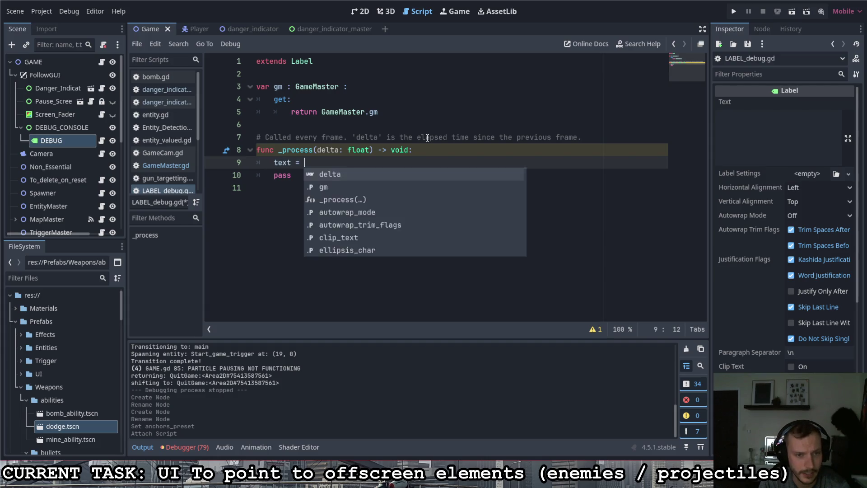
{"action": "key", "text": "Return"}
Step: Add text += "Screen_Pos: " + str(gm.screen_pos) + "\n" on the next line
{"action": "type", "text": "xt += "}
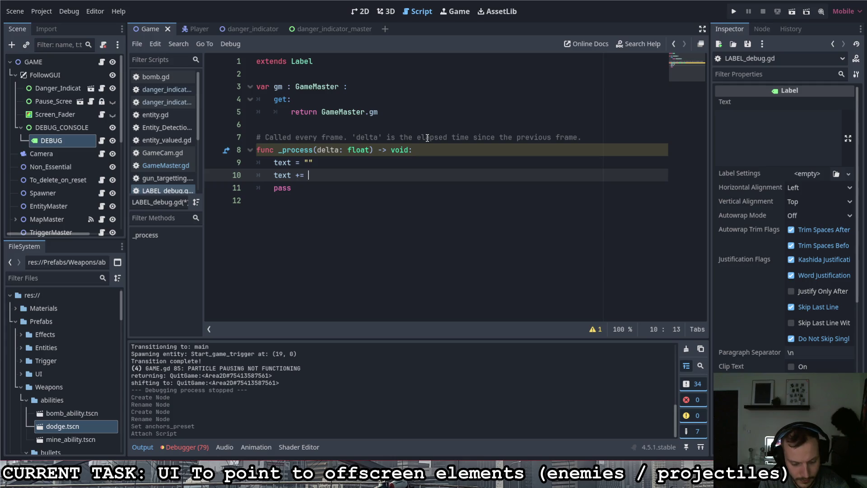
{"action": "type", "text": "str(scr"}
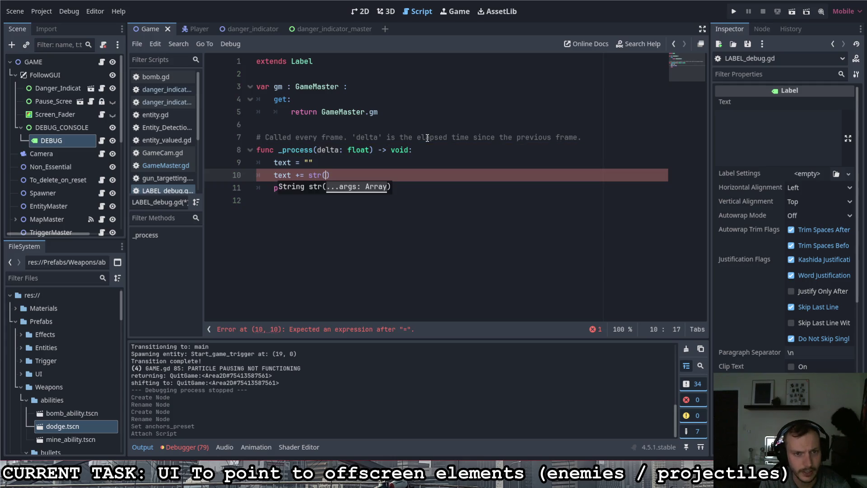
{"action": "type", "text": "een"}
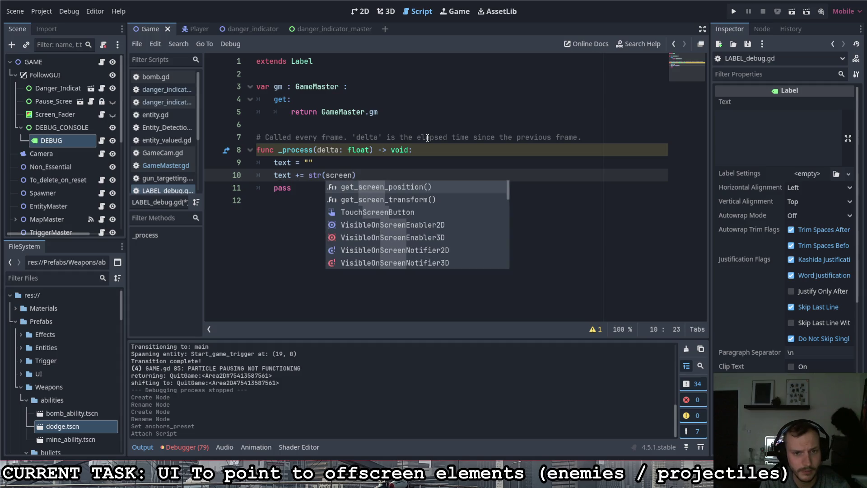
{"action": "type", "text": "_pos"}
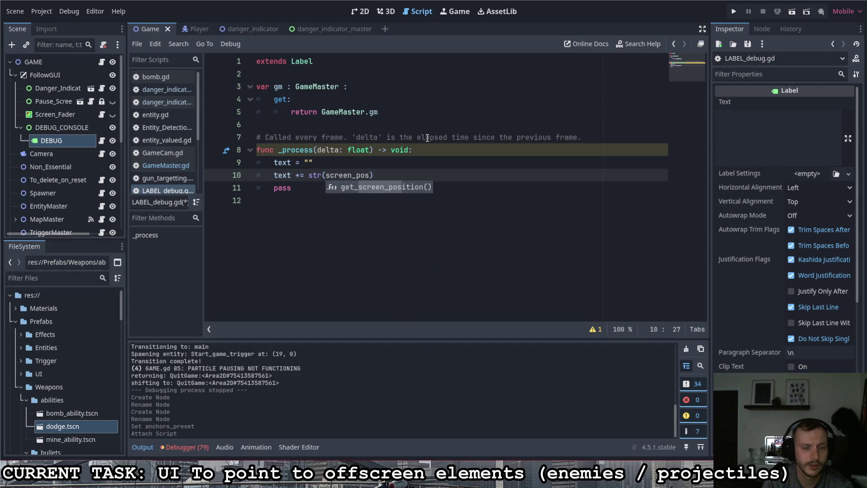
{"action": "key", "text": "BackSpace"}
{"action": "key", "text": "BackSpace"}
{"action": "key", "text": "BackSpace"}
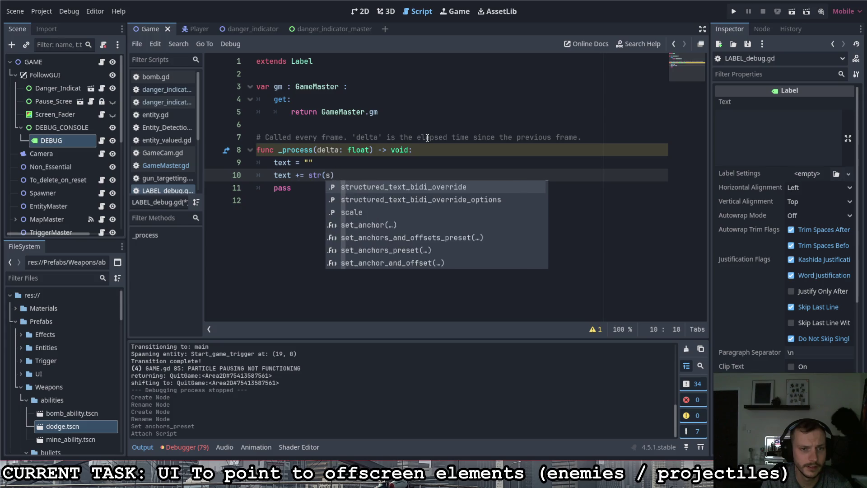
{"action": "type", "text": "gm.scree"}
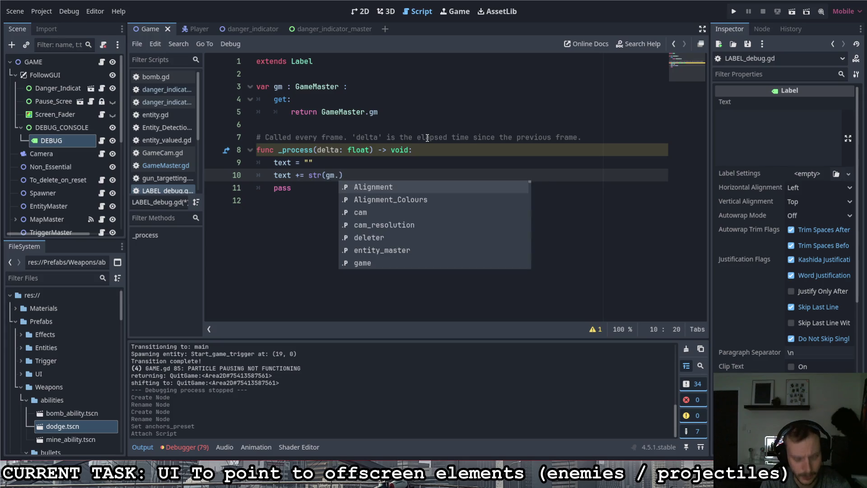
{"action": "type", "text": "n"}
{"action": "key", "text": "Down"}
{"action": "key", "text": "Return"}
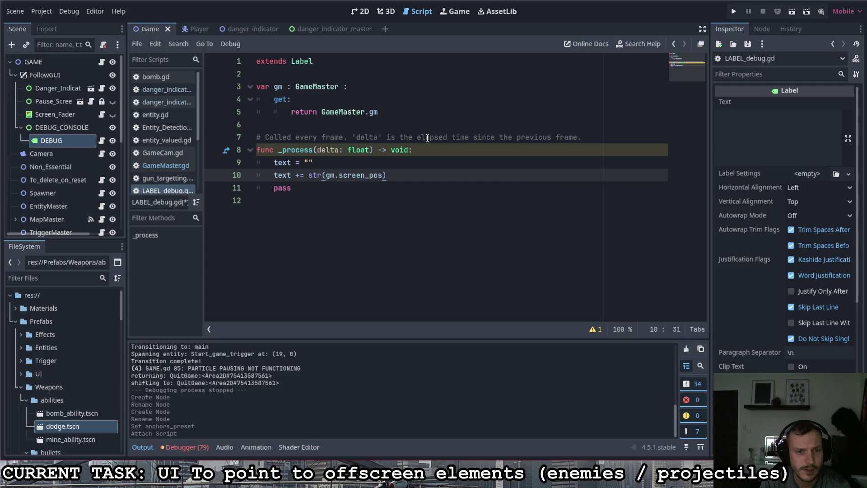
{"action": "left_click", "coordinate": [310, 175]}
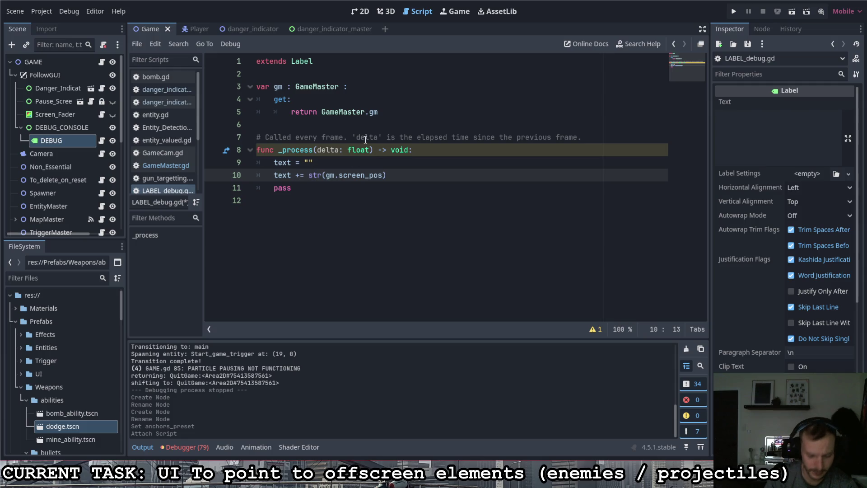
{"action": "type", "text": "\""}
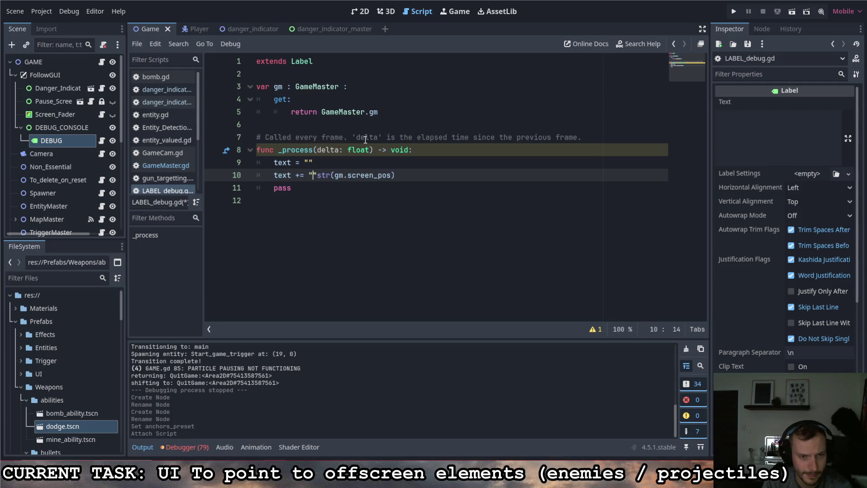
{"action": "type", "text": "Screen_Pos:"}
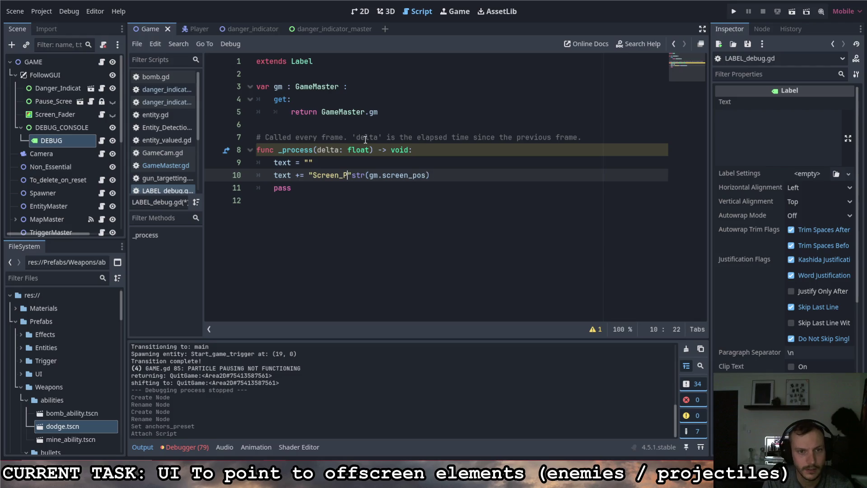
{"action": "type", "text": " \""}
{"action": "type", "text": " +"}
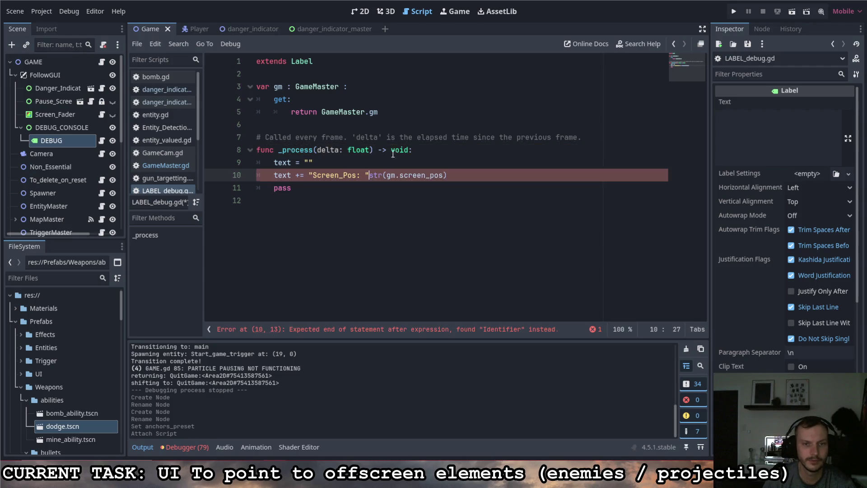
{"action": "left_click", "coordinate": [468, 174]}
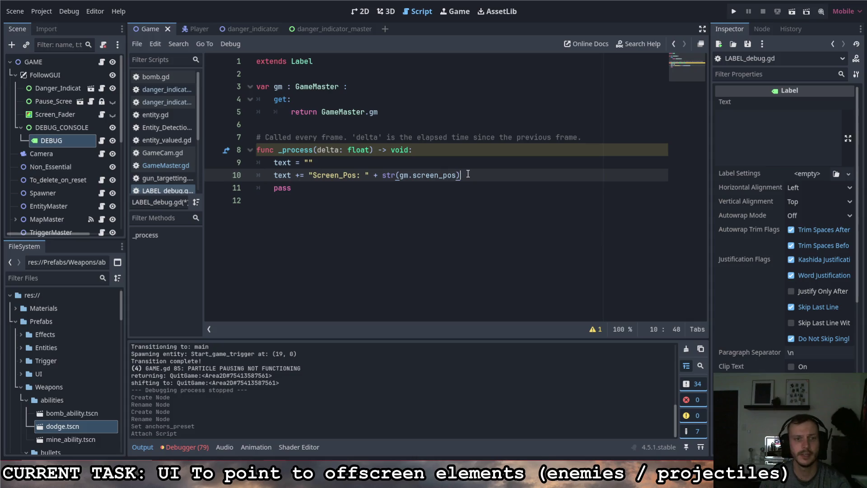
{"action": "key", "text": "Return"}
{"action": "left_click", "coordinate": [482, 173]}
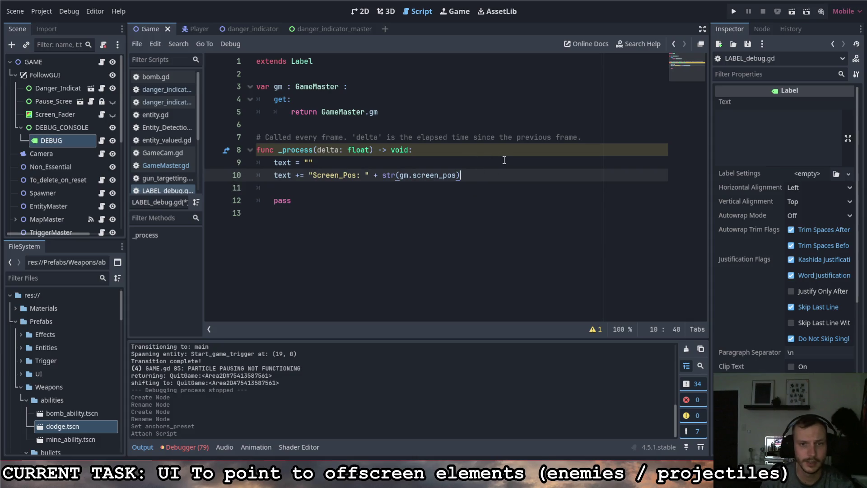
{"action": "type", "text": "\""}
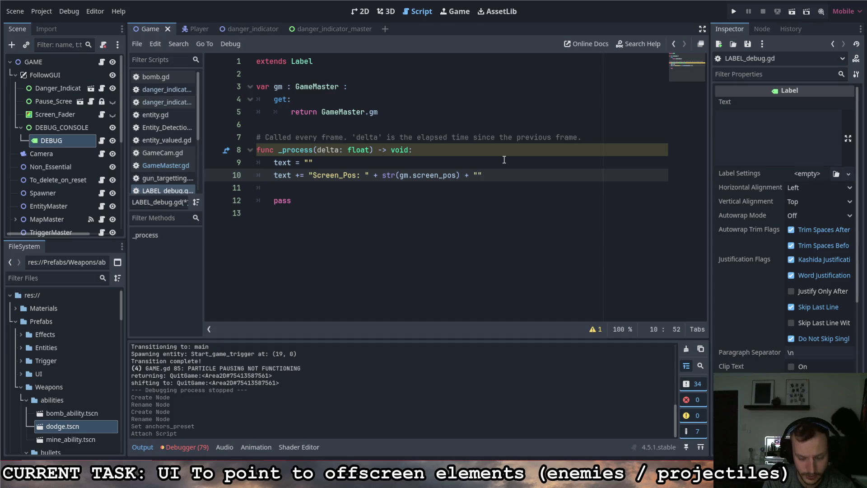
{"action": "type", "text": "\\n"}
{"action": "key", "text": "Return"}
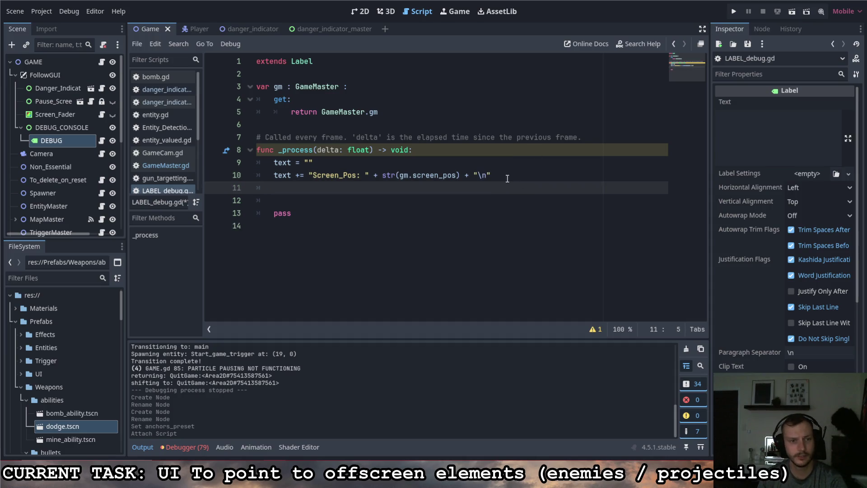
Step: Add Screen_Size and Cam_resolution lines using str(gm.screen_size) and str(gm.cam_resolution)
{"action": "type", "text": "text += \"Screen_Size: \" + str(gm.screen_size) + \"\\n\""}
{"action": "key", "text": "Return"}
{"action": "type", "text": "text"}
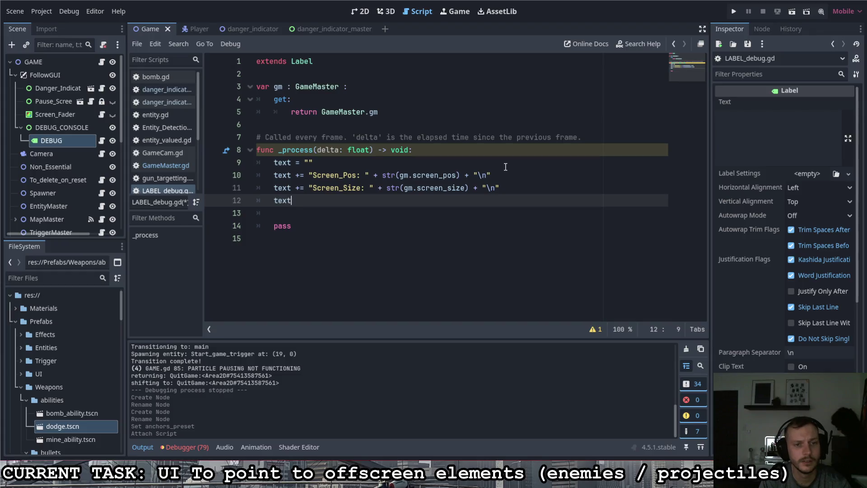
{"action": "type", "text": " += \""}
{"action": "key", "text": "Escape"}
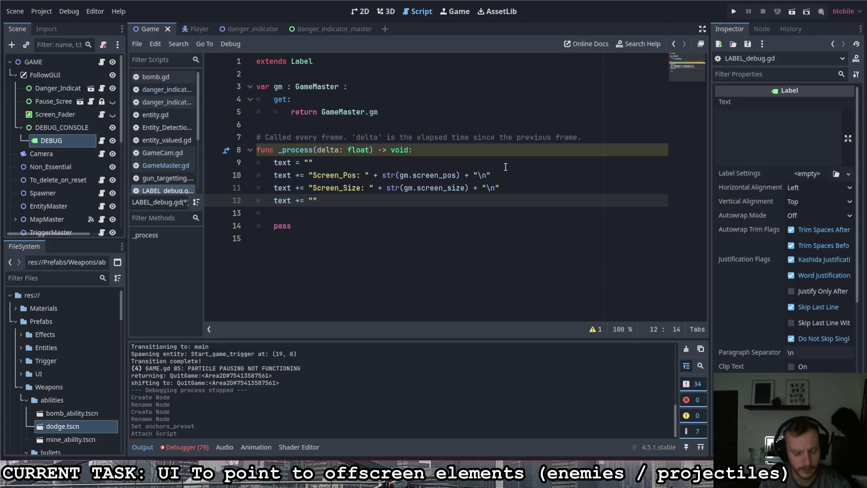
{"action": "key", "text": "BackSpace"}
{"action": "type", "text": "Cam_res"}
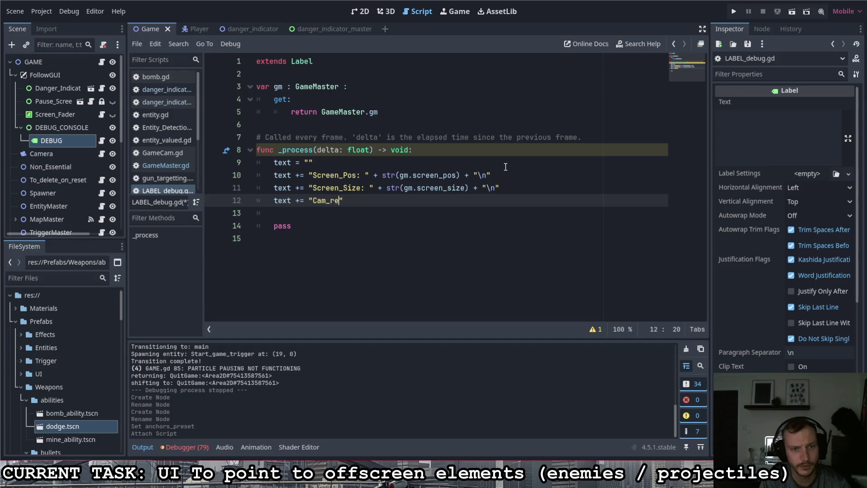
{"action": "type", "text": "olution"}
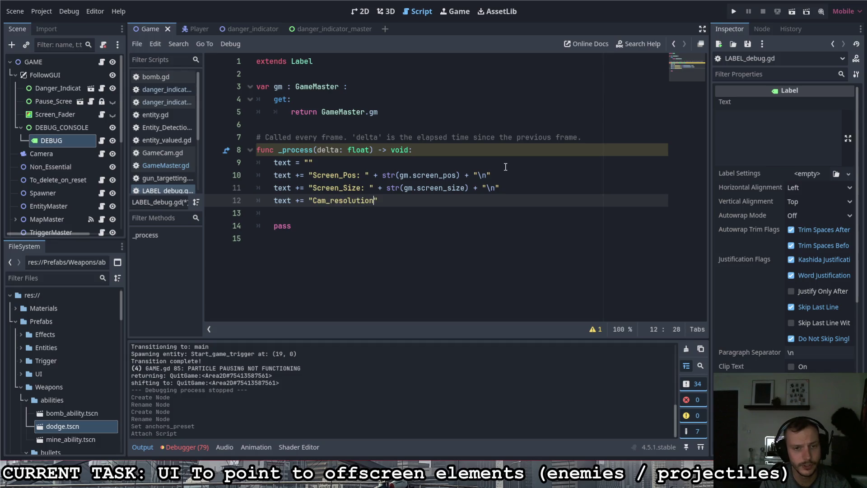
{"action": "type", "text": ": \" + str"}
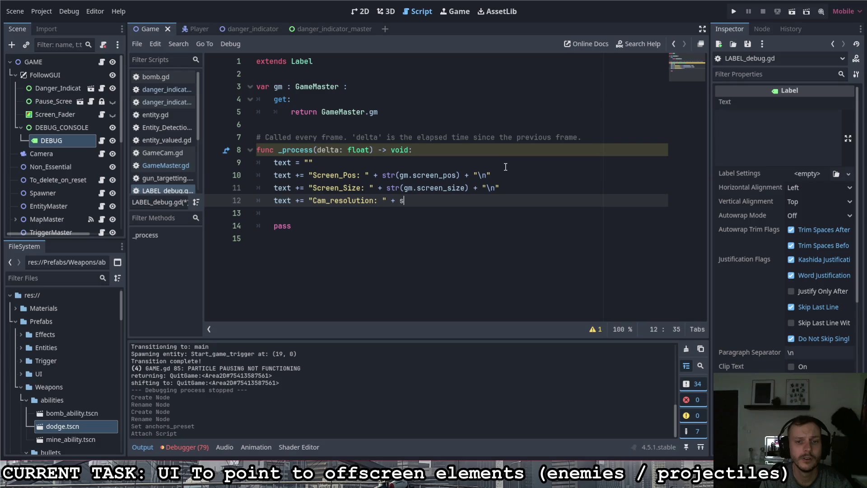
{"action": "type", "text": "("}
{"action": "type", "text": "gm.sc"}
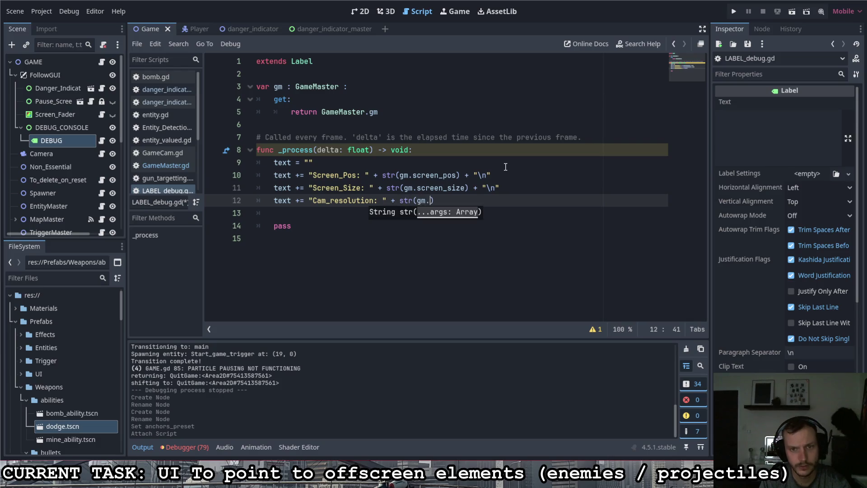
{"action": "key", "text": "BackSpace"}
{"action": "key", "text": "BackSpace"}
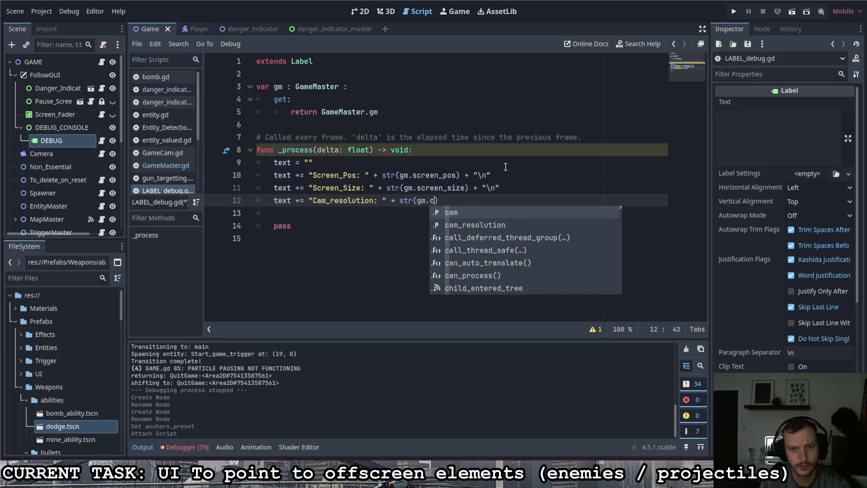
{"action": "type", "text": "cam"}
{"action": "key", "text": "Return"}
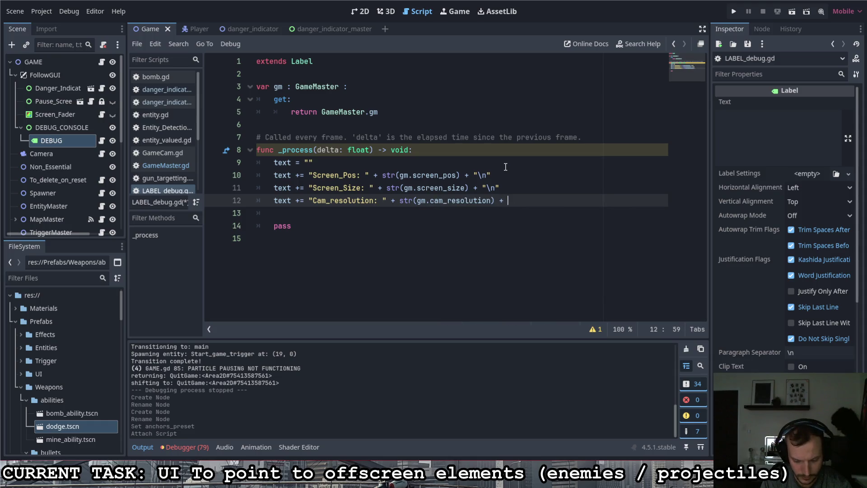
{"action": "type", "text": "\"\\n"}
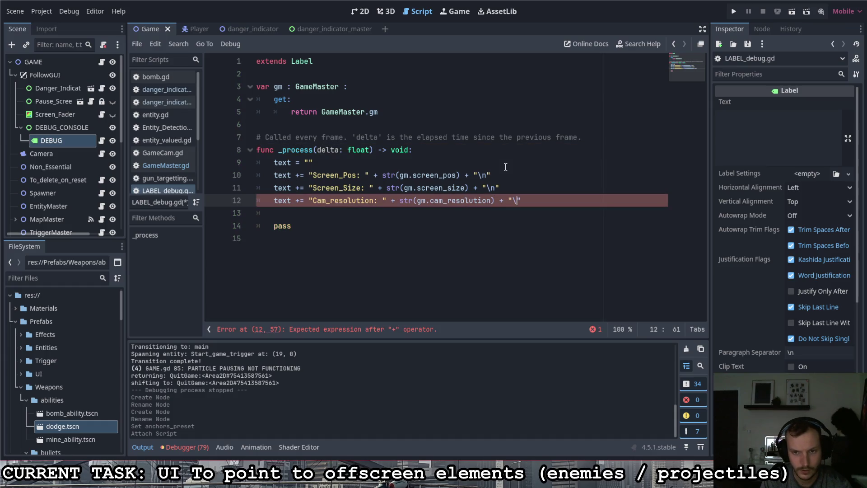
Step: Begin a Delta line: text += "Delta: " + delta
{"action": "key", "text": "Up"}
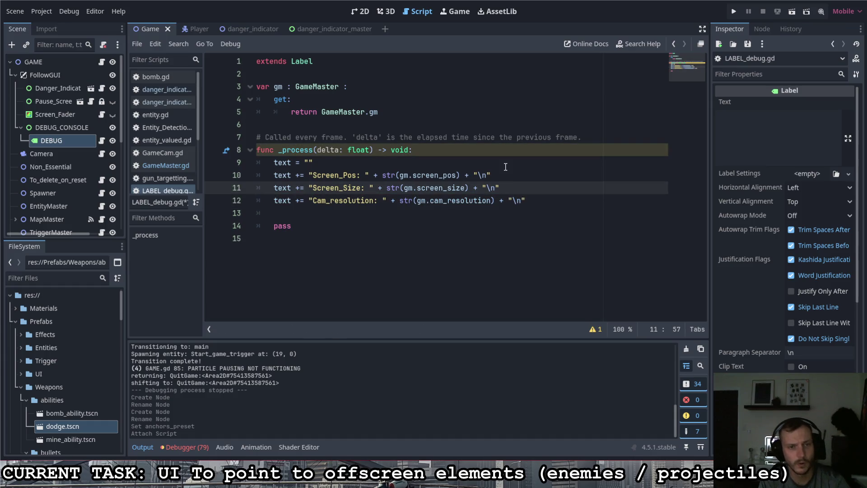
{"action": "key", "text": "Return"}
{"action": "type", "text": "text "}
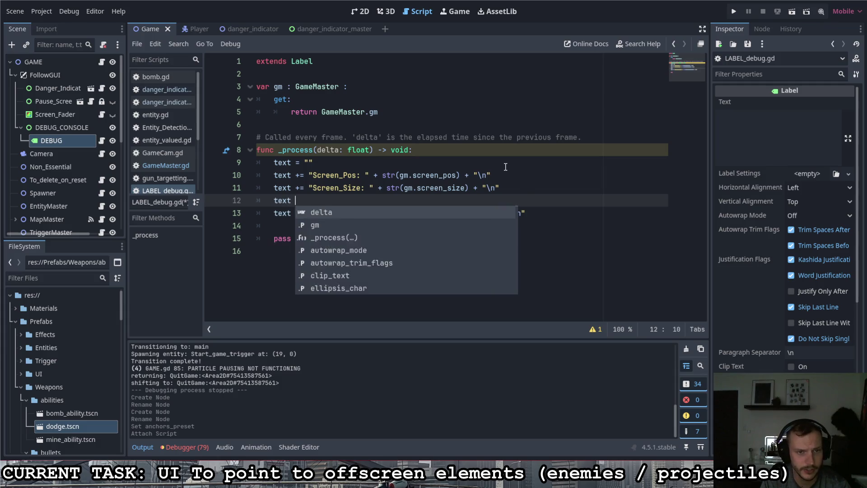
{"action": "type", "text": "+= \""}
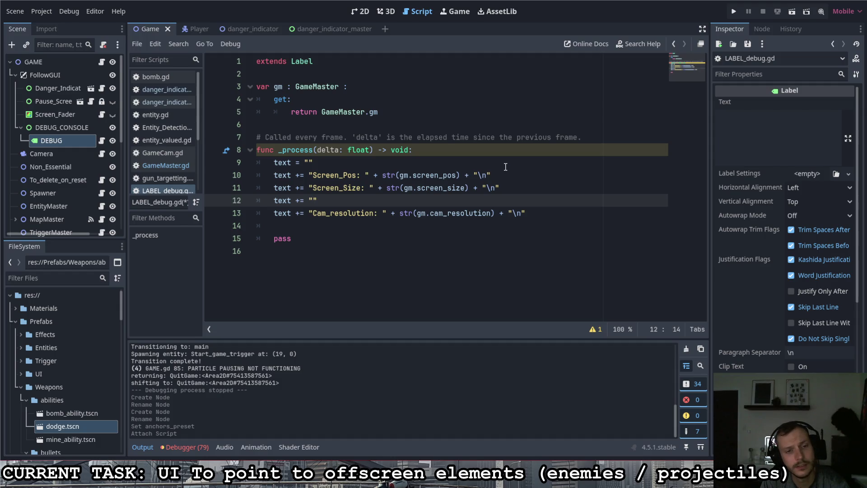
{"action": "key", "text": "Up"}
{"action": "key", "text": "Up"}
{"action": "key", "text": "Up"}
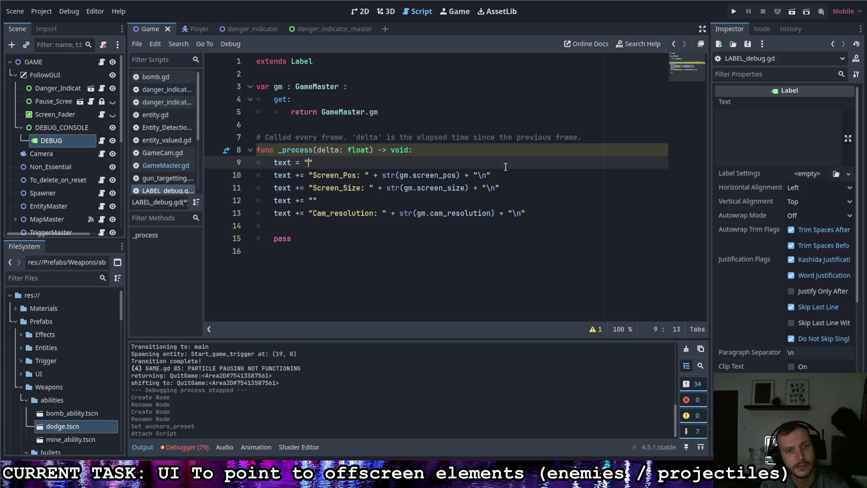
{"action": "type", "text": "Delta:"}
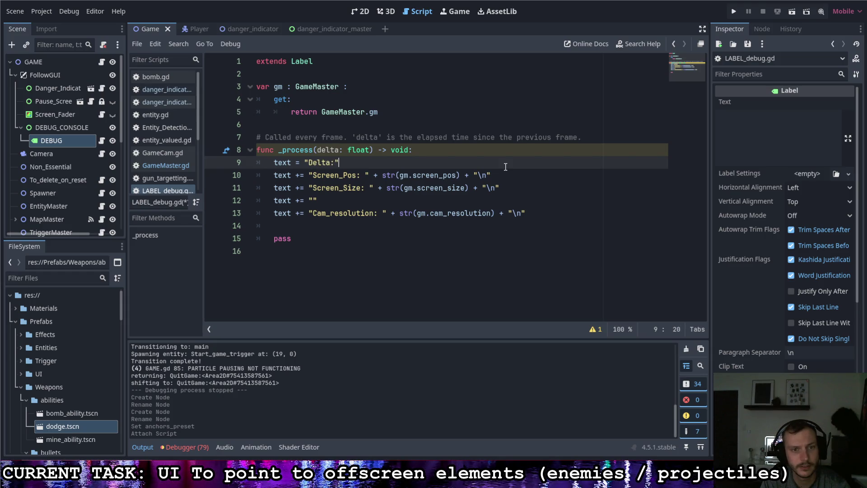
{"action": "key", "text": "BackSpace"}
{"action": "type", "text": "\" + "}
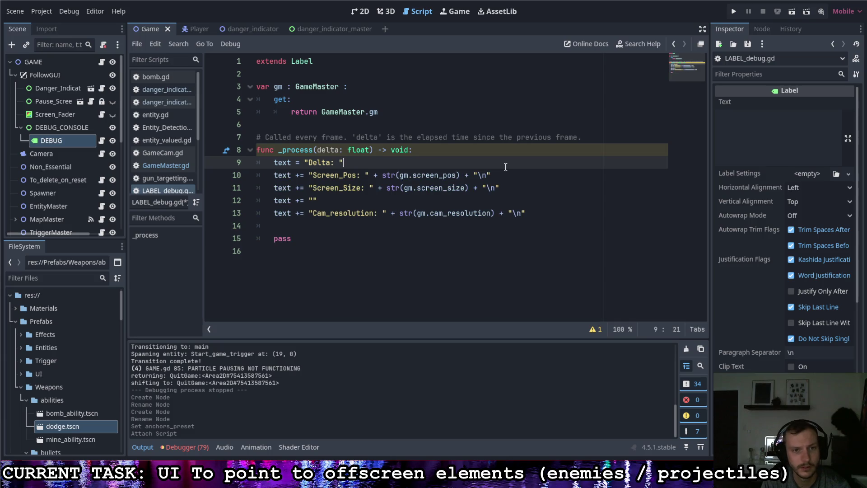
{"action": "type", "text": "delta"}
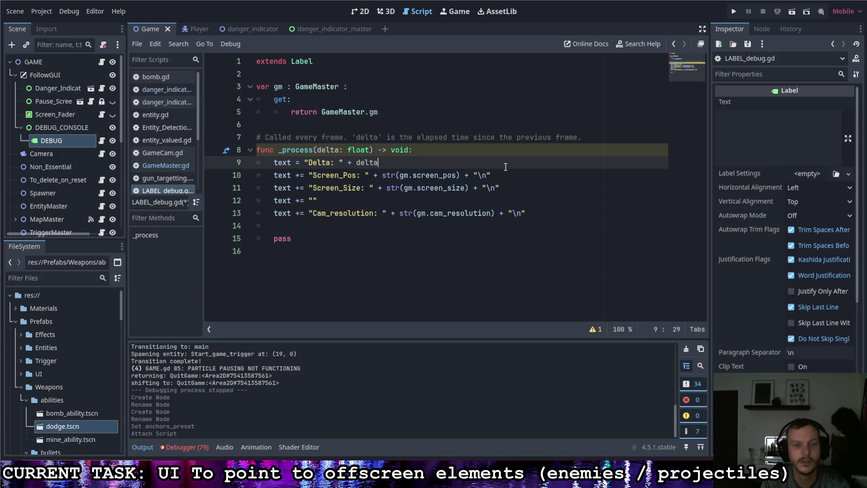
Step: Wrap delta in str(), append + "\n", and save the script
{"action": "key", "text": "ctrl+Left"}
{"action": "type", "text": "str("}
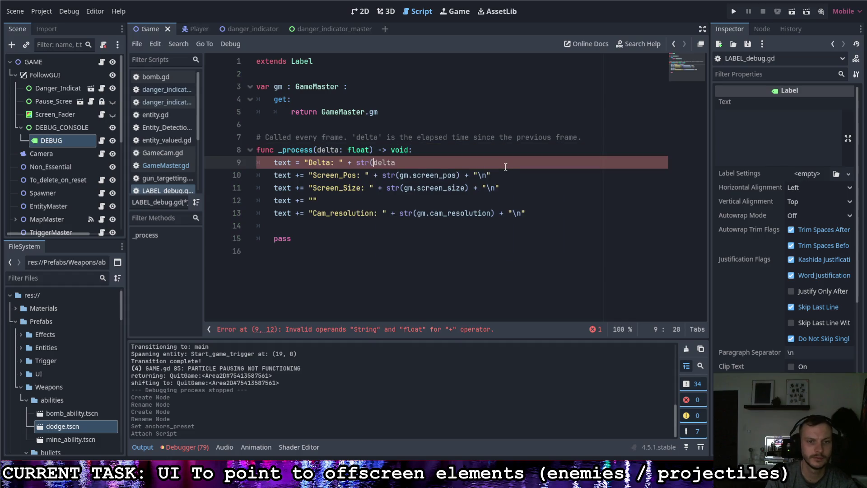
{"action": "key", "text": "Right"}
{"action": "key", "text": "Right"}
{"action": "type", "text": ")"}
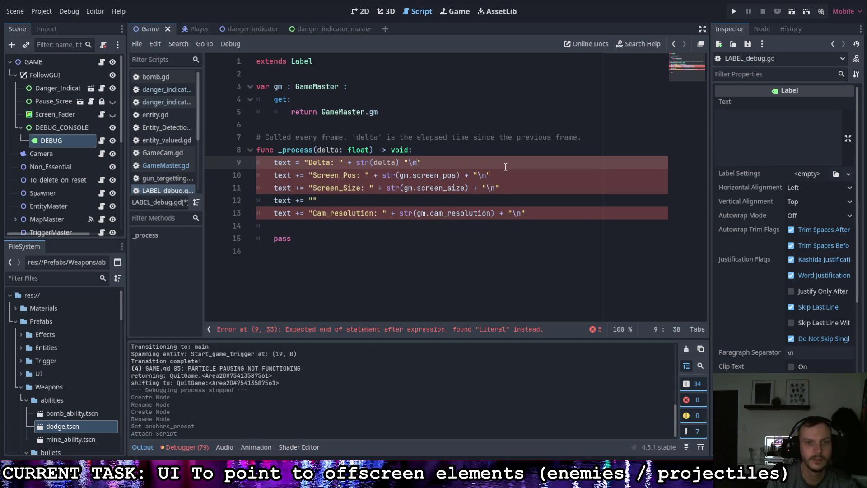
{"action": "key", "text": "Right"}
{"action": "key", "text": "Right"}
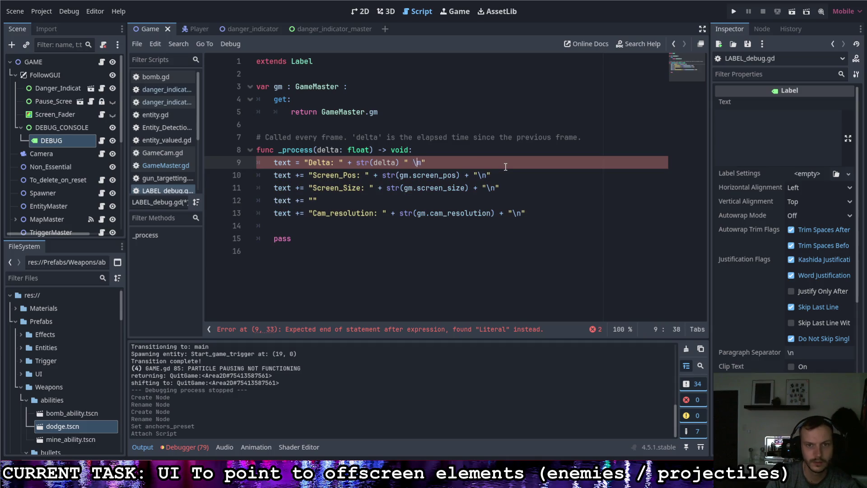
{"action": "key", "text": "Left"}
{"action": "key", "text": "BackSpace"}
{"action": "type", "text": "+"}
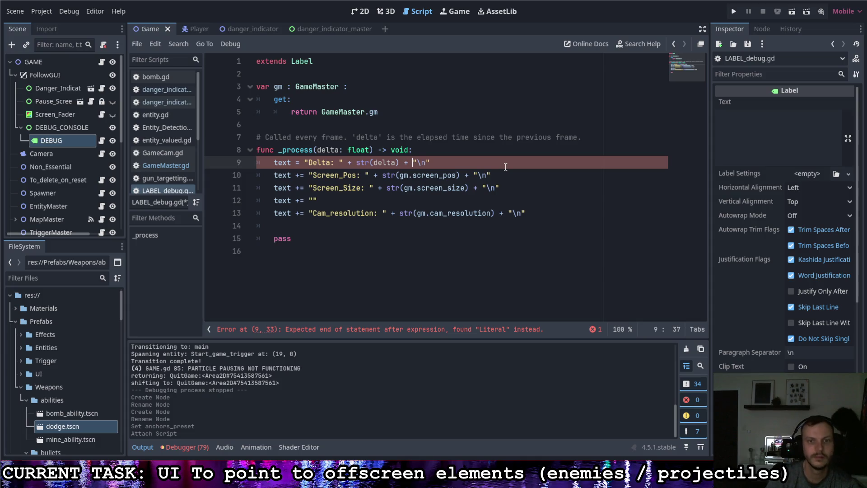
{"action": "left_click", "coordinate": [427, 188]}
{"action": "key", "text": "ctrl+s"}
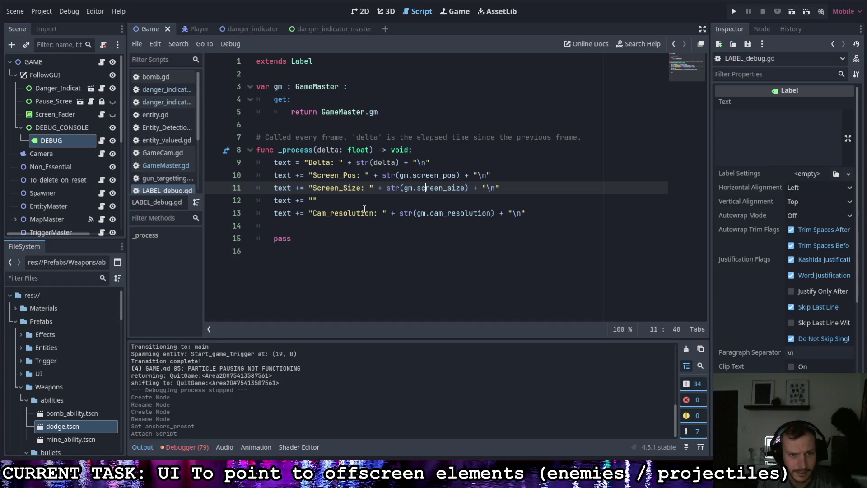
Step: Add text += "Cam.zoom: " + str(gm.cam.zoom) + "\n" and save the script
{"action": "left_click_drag", "start_coordinate": [364, 209], "coordinate": [384, 200]}
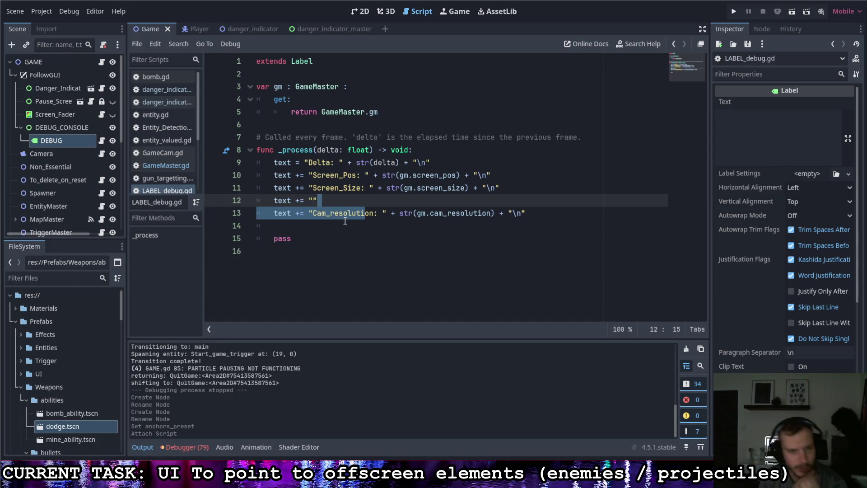
{"action": "left_click", "coordinate": [340, 205]}
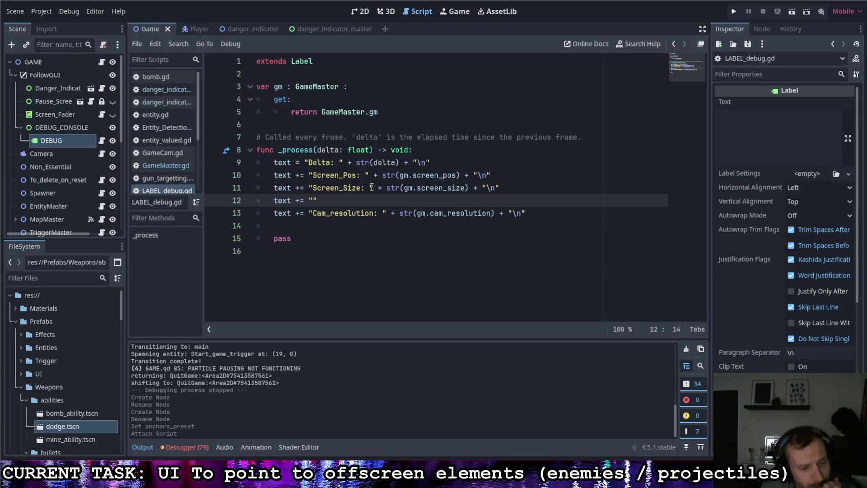
{"action": "type", "text": "Cam Zoom"}
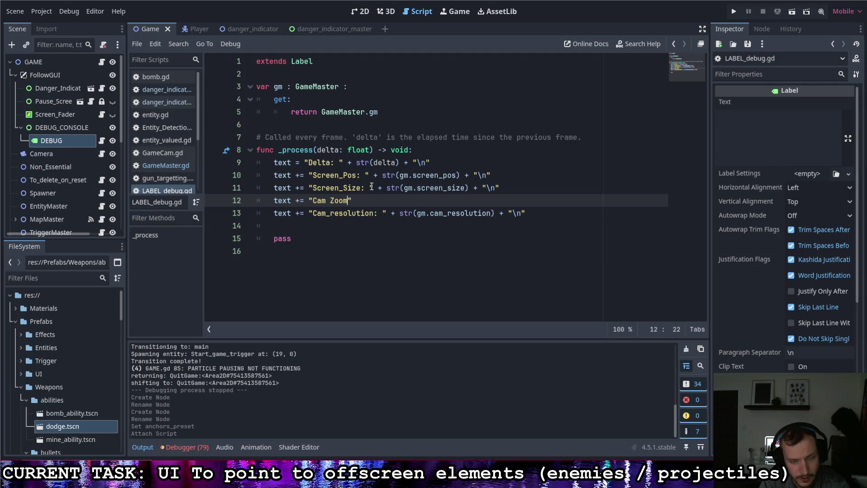
{"action": "key", "text": "BackSpace"}
{"action": "key", "text": "BackSpace"}
{"action": "type", "text": ".zoom."}
{"action": "type", "text": "x\""}
{"action": "key", "text": "BackSpace"}
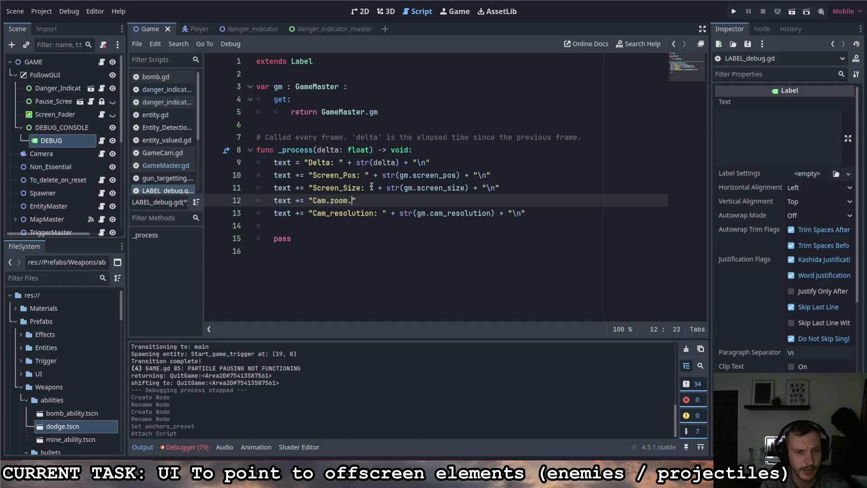
{"action": "type", "text": ": "}
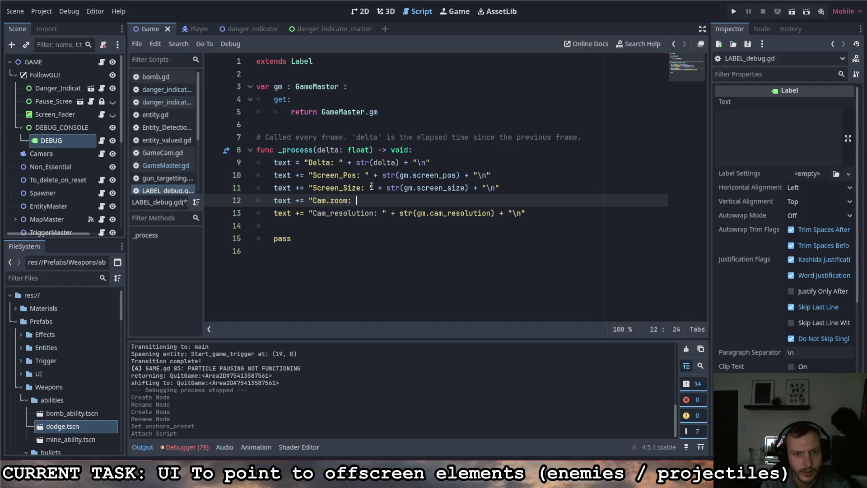
{"action": "type", "text": "\" + st"}
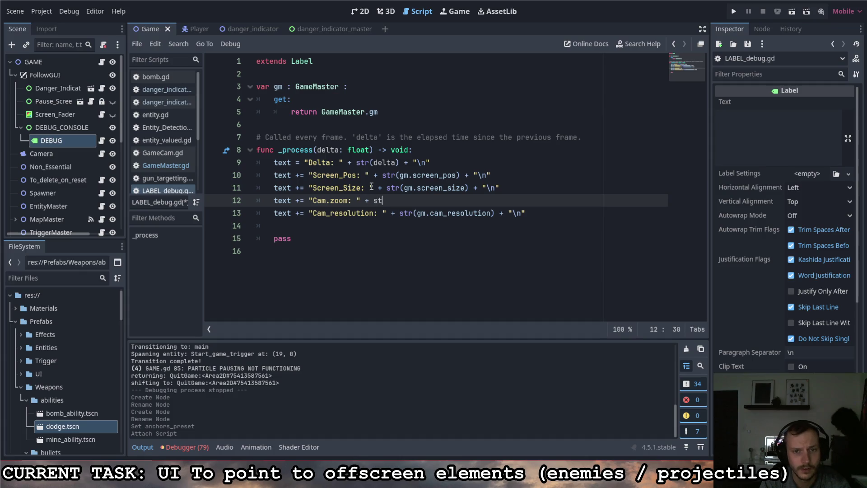
{"action": "type", "text": "r(gm.cam.z"}
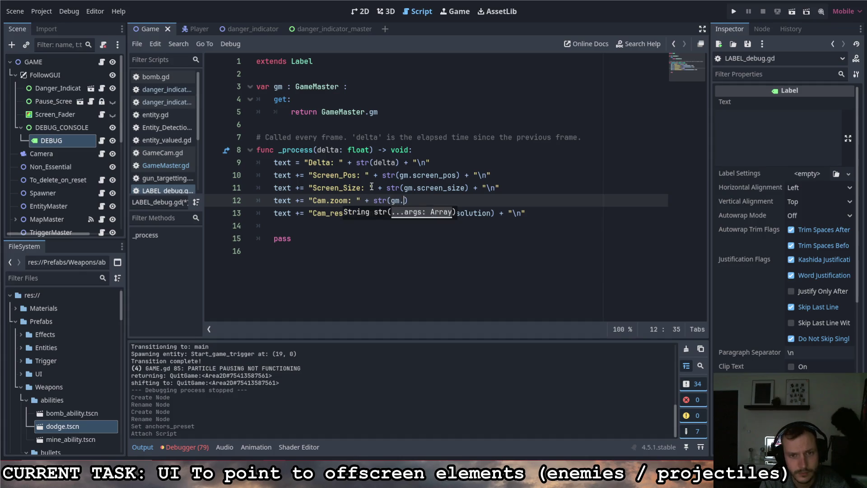
{"action": "key", "text": "Return"}
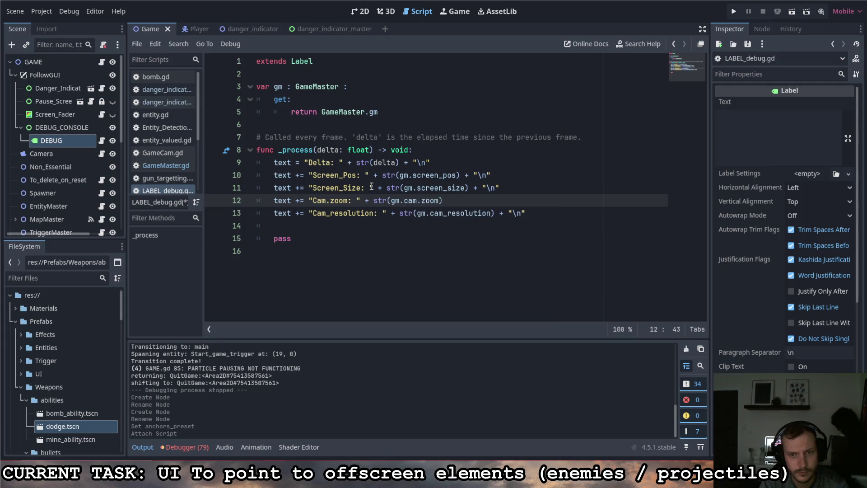
{"action": "type", "text": "\"\\n"}
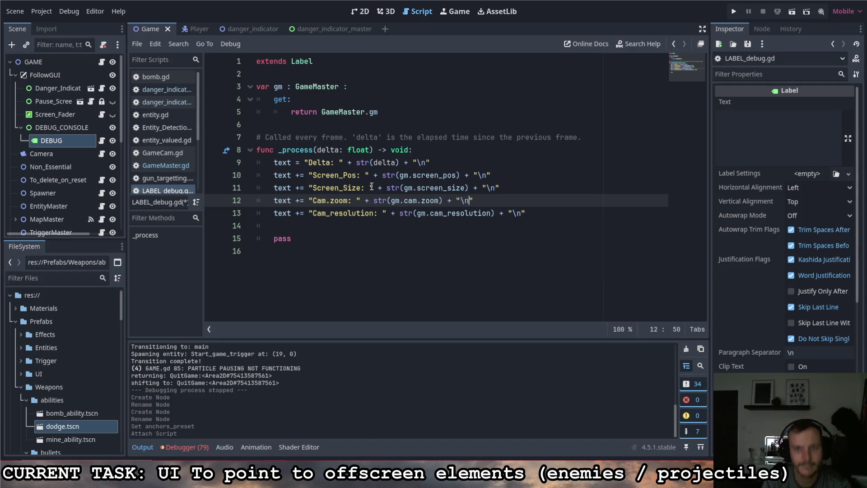
{"action": "key", "text": "ctrl+s"}
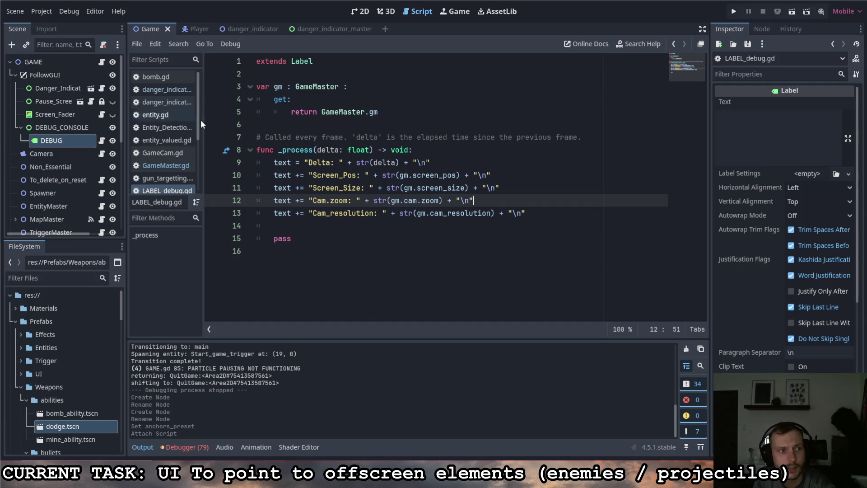
{"action": "left_click", "coordinate": [727, 131]}
Step: Set the label's Text to TESTESTEST and load small_number.tres as its Label Settings
{"action": "type", "text": "TESTE"}
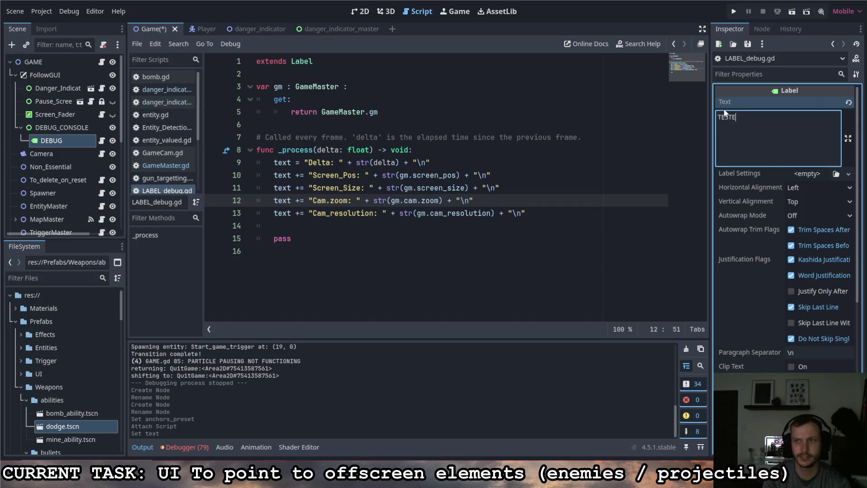
{"action": "type", "text": "STEST"}
{"action": "left_click", "coordinate": [362, 11]}
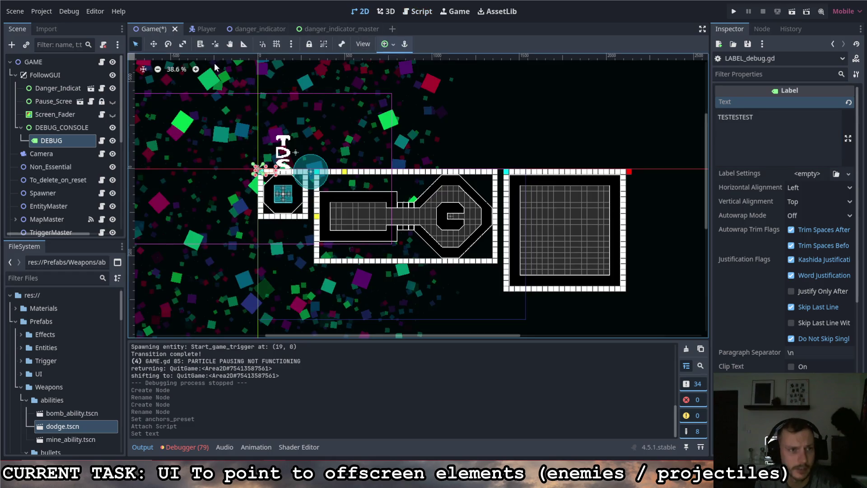
{"action": "scroll", "coordinate": [235, 164], "scroll_direction": "up", "scroll_amount": 7}
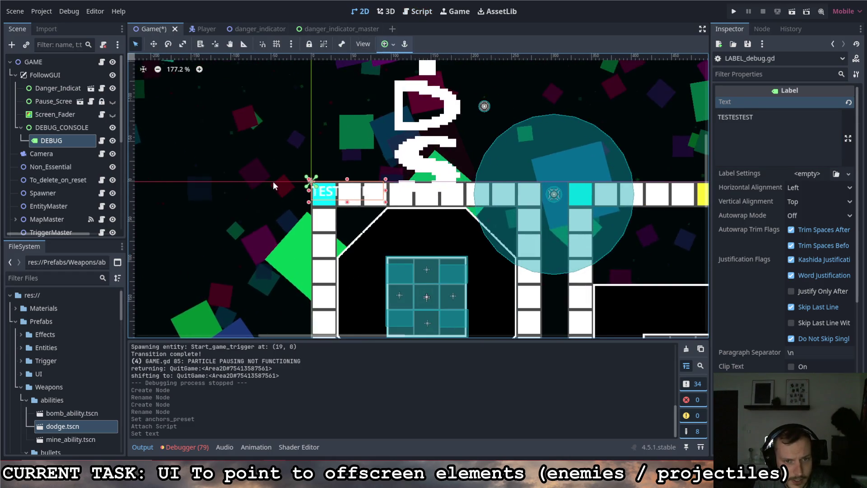
{"action": "scroll", "coordinate": [285, 181], "scroll_direction": "down", "scroll_amount": 1}
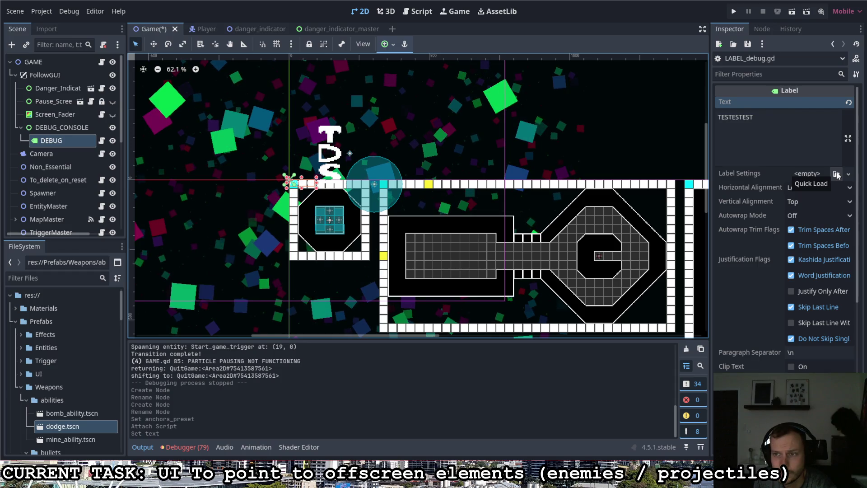
{"action": "left_click", "coordinate": [837, 174]}
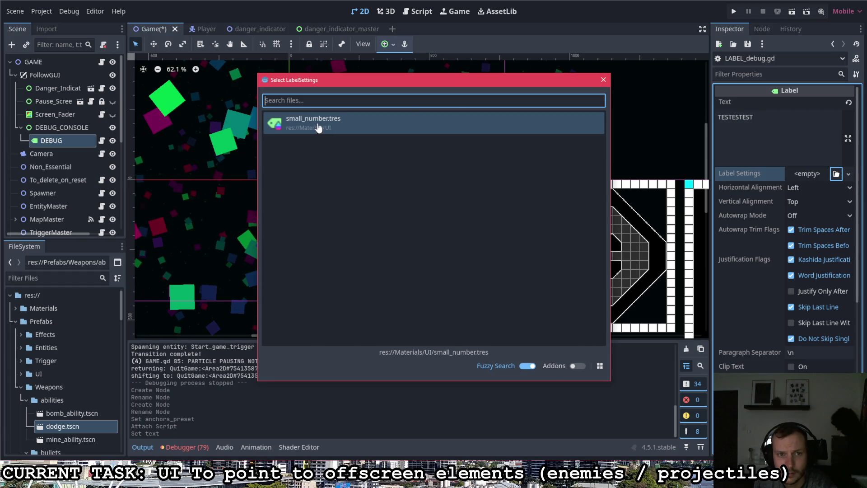
{"action": "left_click", "coordinate": [351, 128]}
{"action": "scroll", "coordinate": [290, 180], "scroll_direction": "up", "scroll_amount": 3}
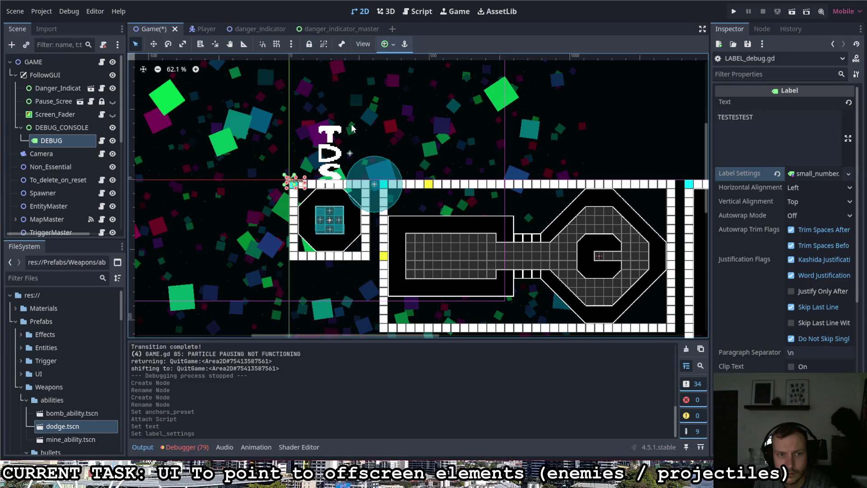
Step: Set the DEBUG label's Transform Scale to 2, then run the project
{"action": "scroll", "coordinate": [271, 183], "scroll_direction": "up", "scroll_amount": 5}
{"action": "scroll", "coordinate": [278, 188], "scroll_direction": "up", "scroll_amount": 6}
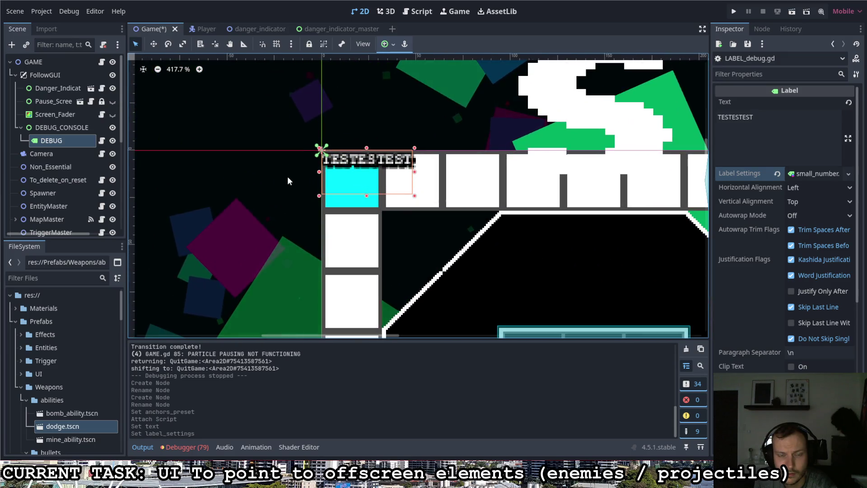
{"action": "scroll", "coordinate": [298, 172], "scroll_direction": "down", "scroll_amount": 2}
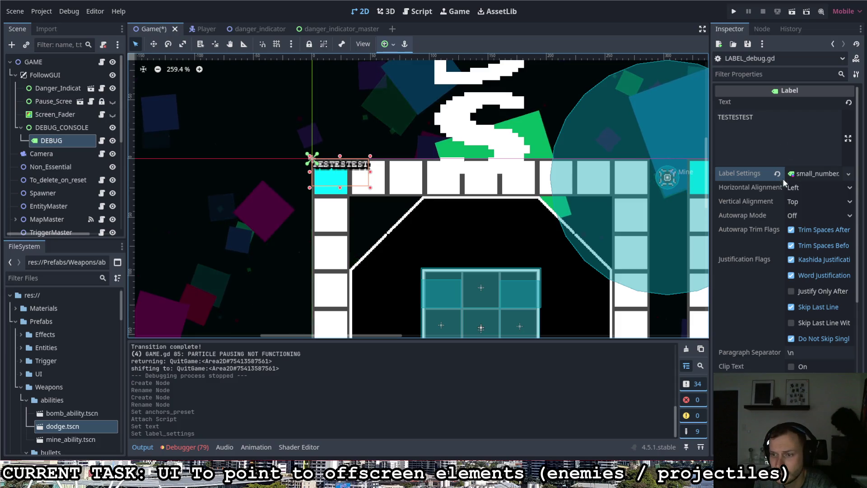
{"action": "scroll", "coordinate": [754, 303], "scroll_direction": "down", "scroll_amount": 5}
{"action": "scroll", "coordinate": [752, 305], "scroll_direction": "down", "scroll_amount": 3}
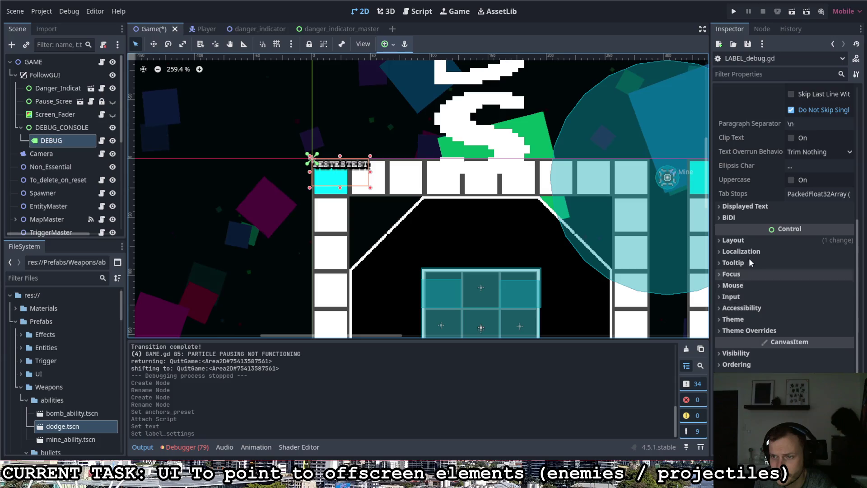
{"action": "scroll", "coordinate": [743, 250], "scroll_direction": "up", "scroll_amount": 3}
{"action": "scroll", "coordinate": [743, 252], "scroll_direction": "up", "scroll_amount": 3}
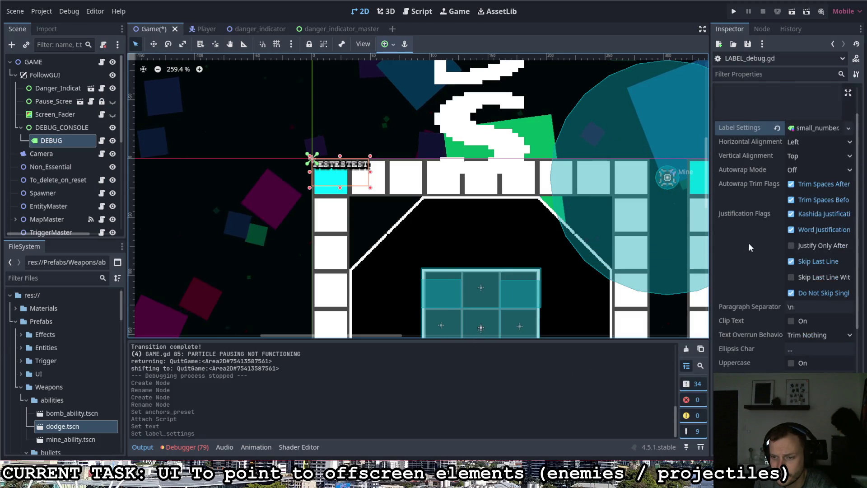
{"action": "scroll", "coordinate": [749, 242], "scroll_direction": "down", "scroll_amount": 3}
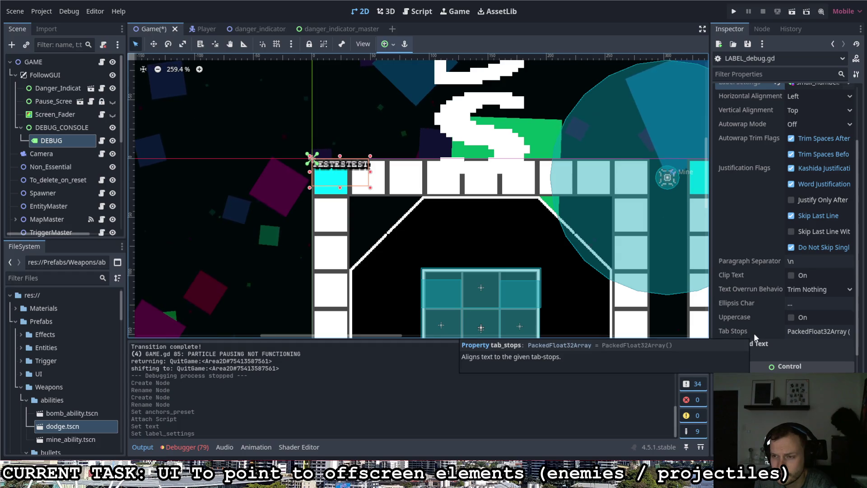
{"action": "scroll", "coordinate": [750, 306], "scroll_direction": "down", "scroll_amount": 3}
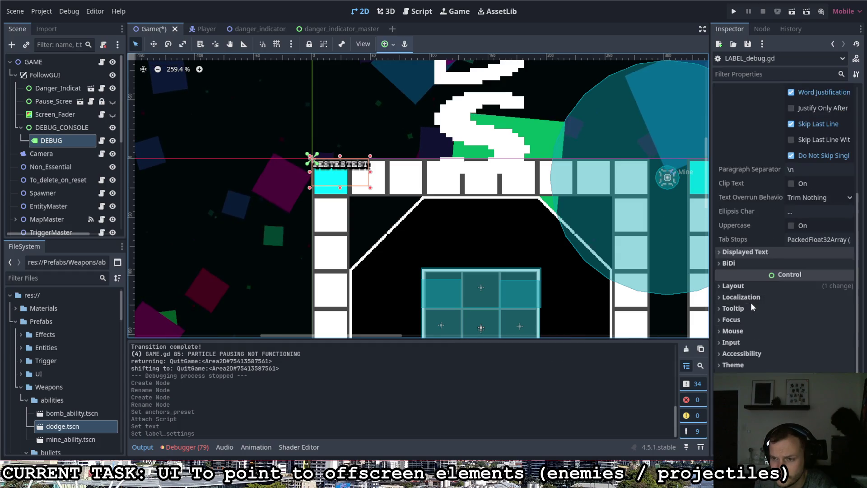
{"action": "scroll", "coordinate": [751, 302], "scroll_direction": "up", "scroll_amount": 2}
{"action": "left_click", "coordinate": [744, 240]}
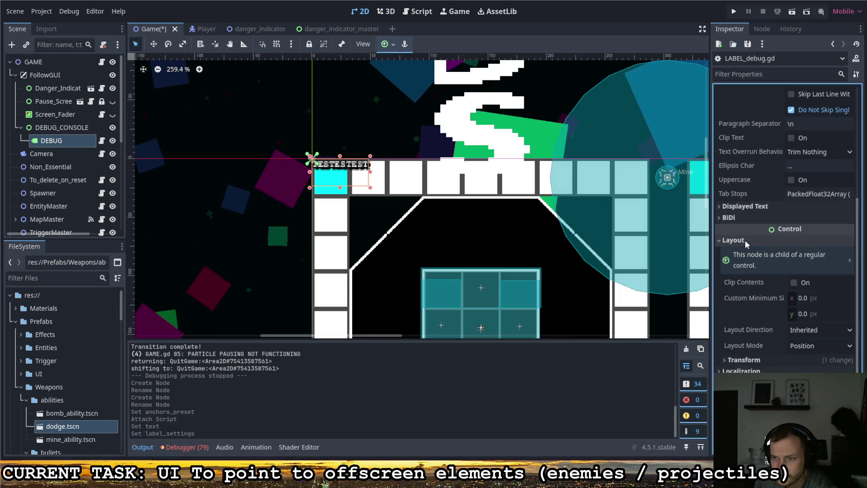
{"action": "left_click", "coordinate": [744, 239]}
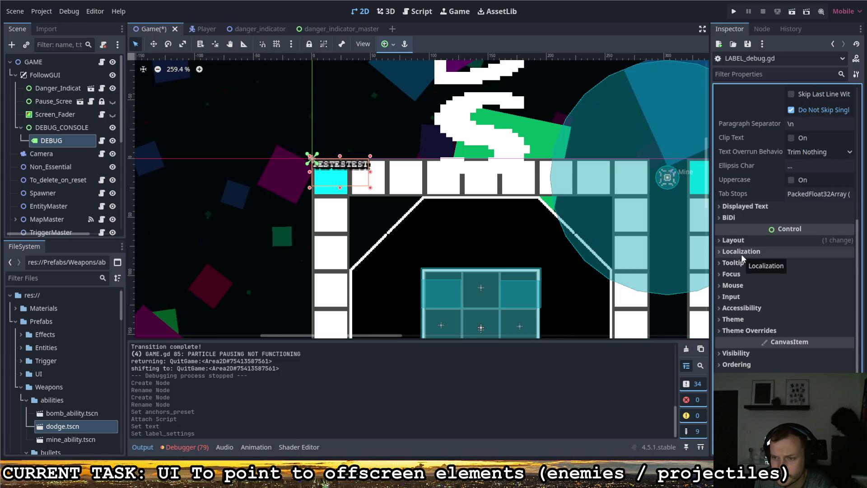
{"action": "left_click", "coordinate": [741, 241]}
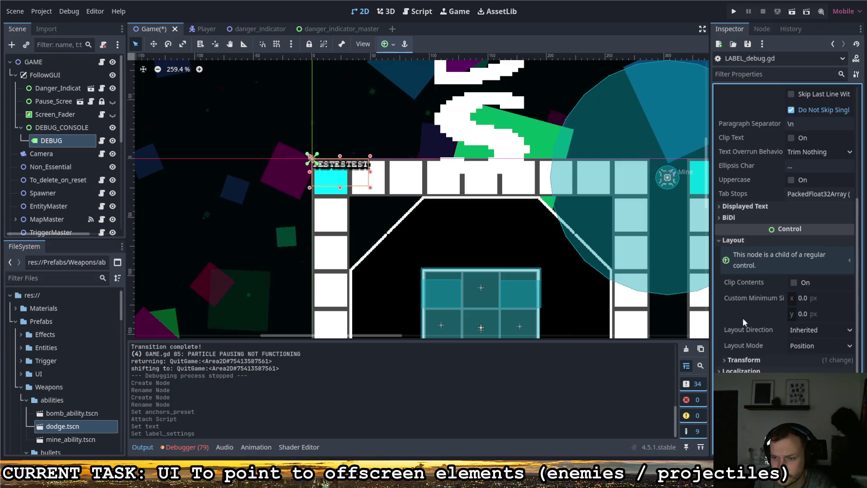
{"action": "left_click", "coordinate": [743, 360]}
{"action": "scroll", "coordinate": [748, 333], "scroll_direction": "down", "scroll_amount": 4}
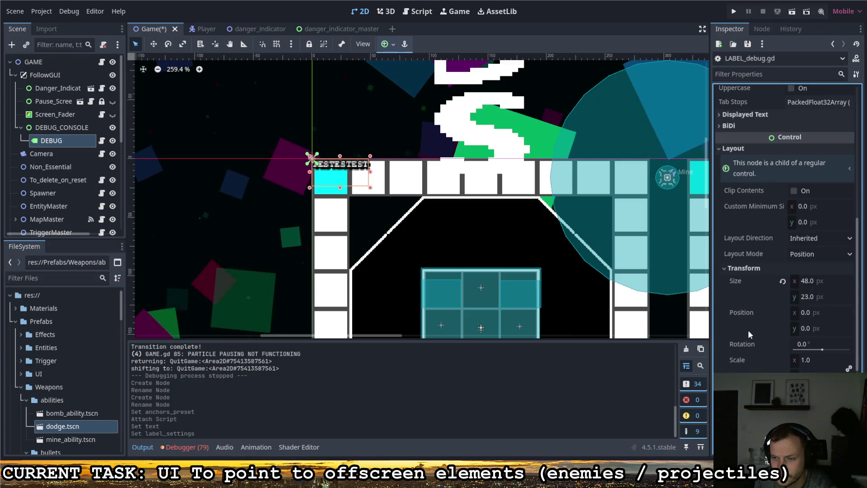
{"action": "left_click", "coordinate": [816, 357]}
{"action": "type", "text": "2"}
{"action": "key", "text": "Return"}
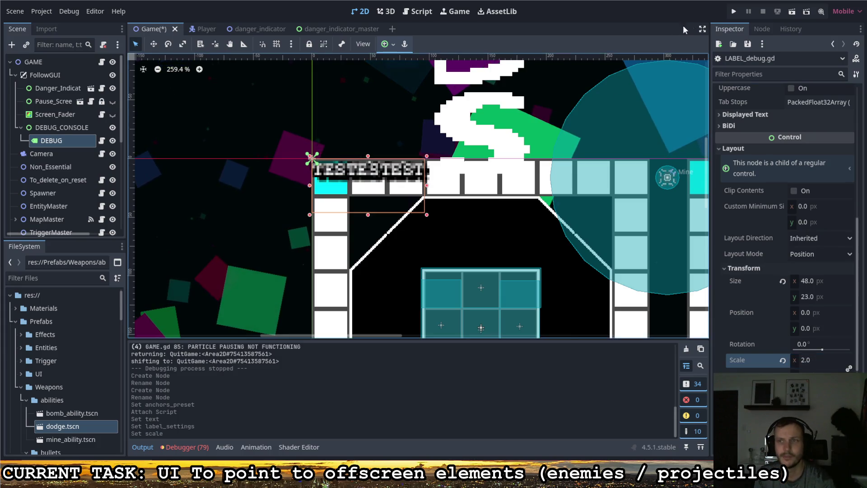
{"action": "left_click", "coordinate": [734, 13]}
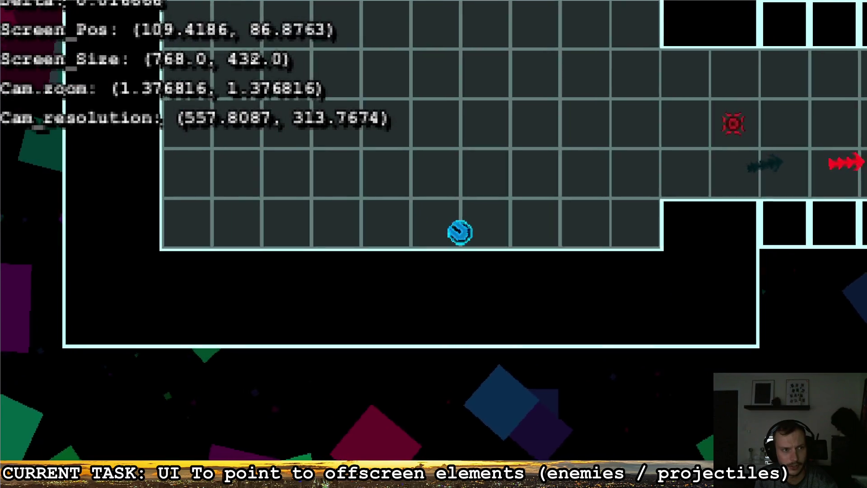
Step: Walk the player around the rooms with WASD while reading the debug overlay
{"action": "key", "text": "w"}
{"action": "key", "text": "a"}
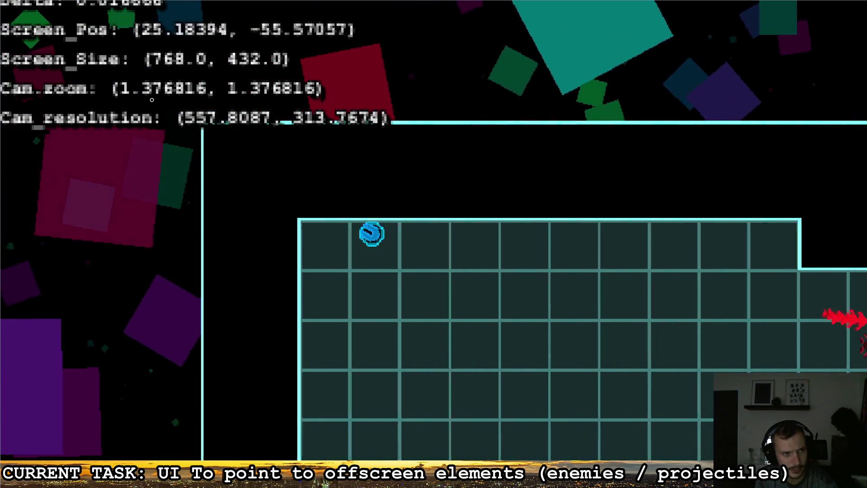
{"action": "key", "text": "d"}
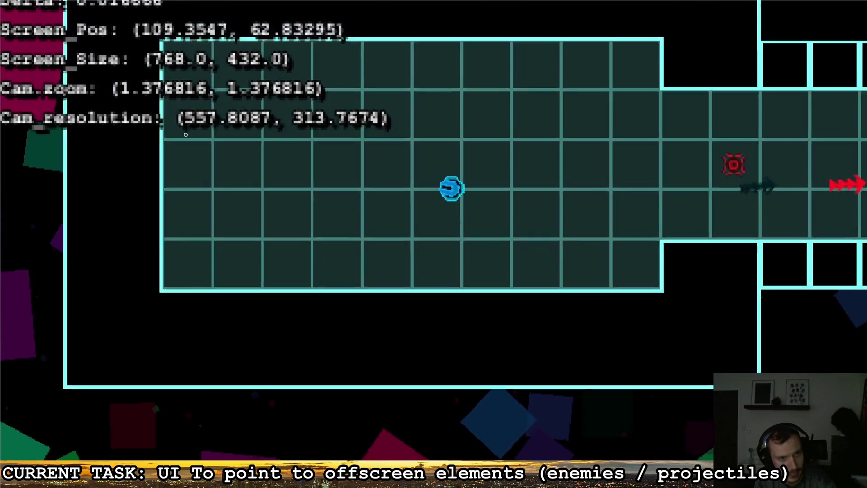
{"action": "key", "text": "w"}
{"action": "key", "text": "d"}
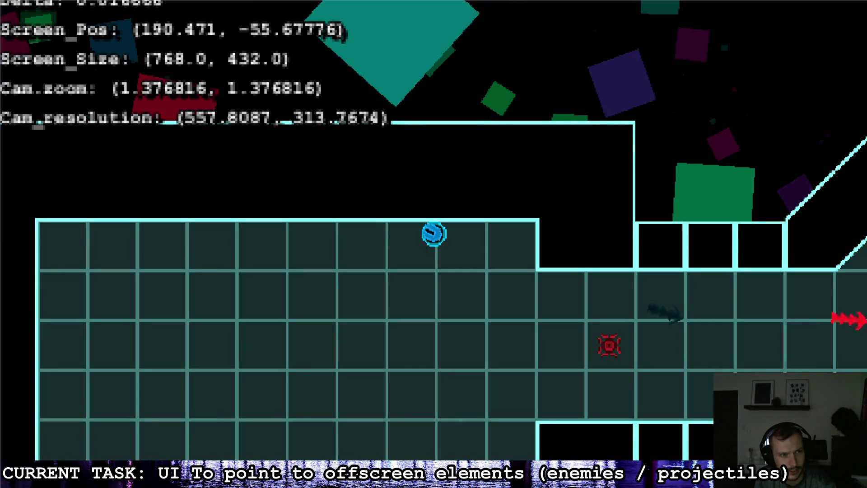
{"action": "key", "text": "s"}
{"action": "key", "text": "w"}
{"action": "key", "text": "d"}
{"action": "key", "text": "a"}
{"action": "key", "text": "d"}
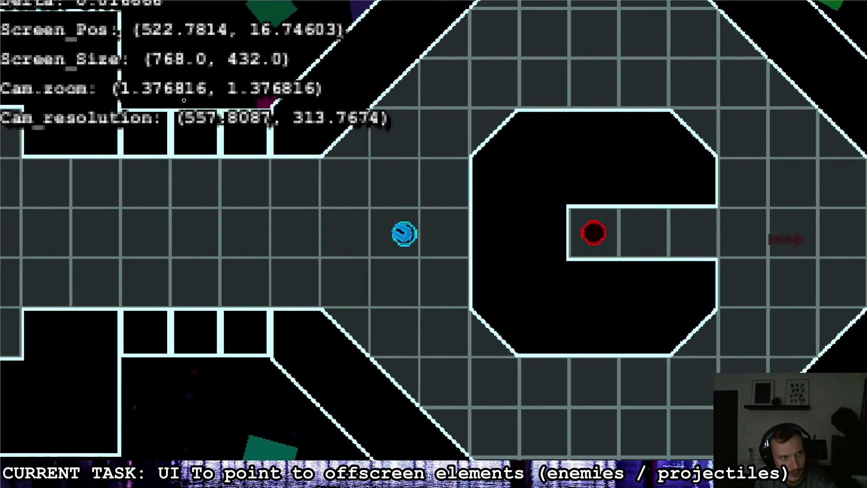
{"action": "key", "text": "a"}
Step: Quit the running game from the pause menu and dismiss its window
{"action": "key", "text": "Escape"}
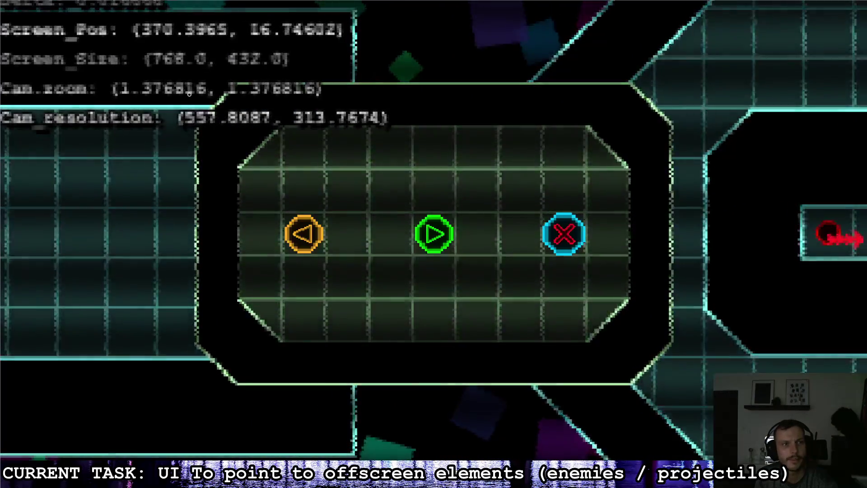
{"action": "key", "text": "d"}
{"action": "key", "text": "F11"}
{"action": "left_click", "coordinate": [680, 69]}
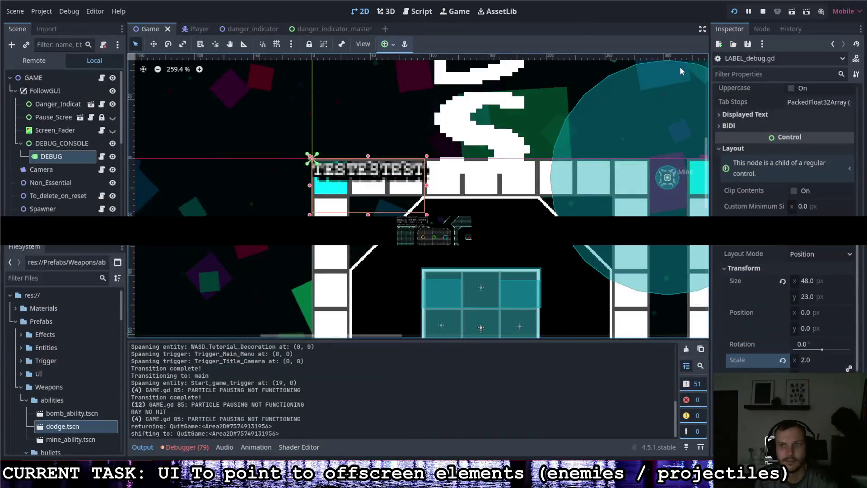
Step: Relaunch the game, watch the camera debug values on the title screen, then quit
{"action": "left_click", "coordinate": [734, 12]}
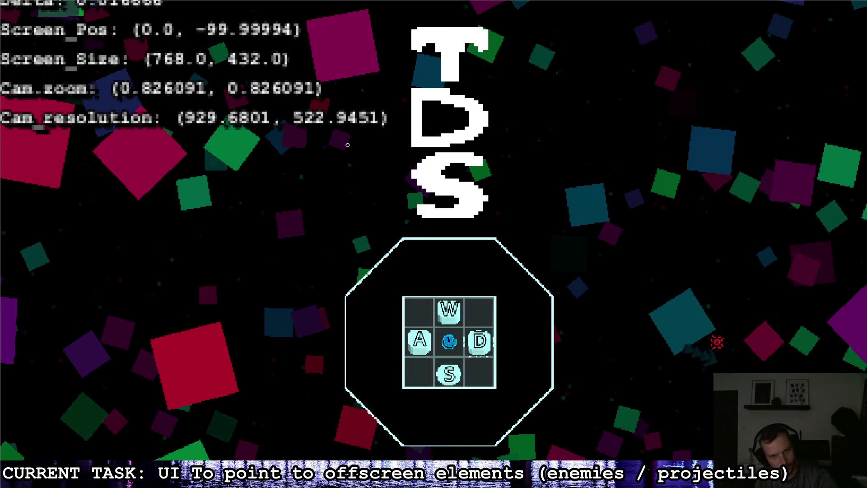
{"action": "key", "text": "Escape"}
{"action": "key", "text": "alt+Tab"}
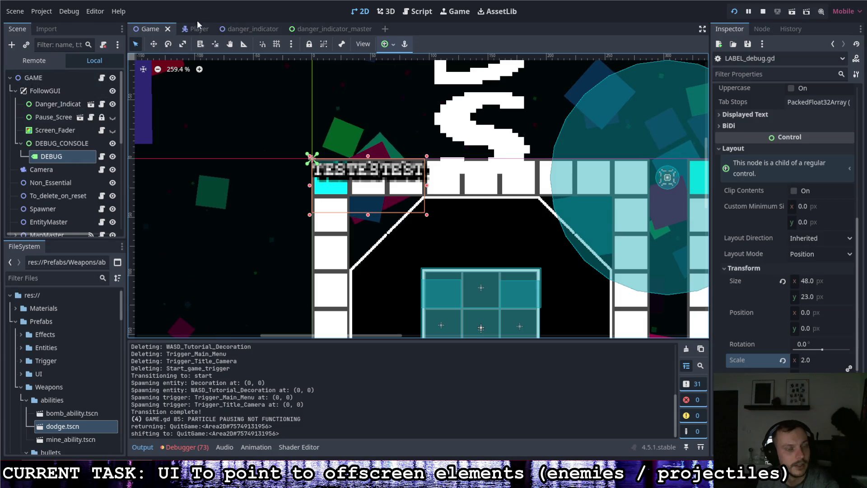
Step: Open the danger indicator arrow script from the danger_indicator scene
{"action": "left_click", "coordinate": [241, 29]}
{"action": "left_click", "coordinate": [82, 77]}
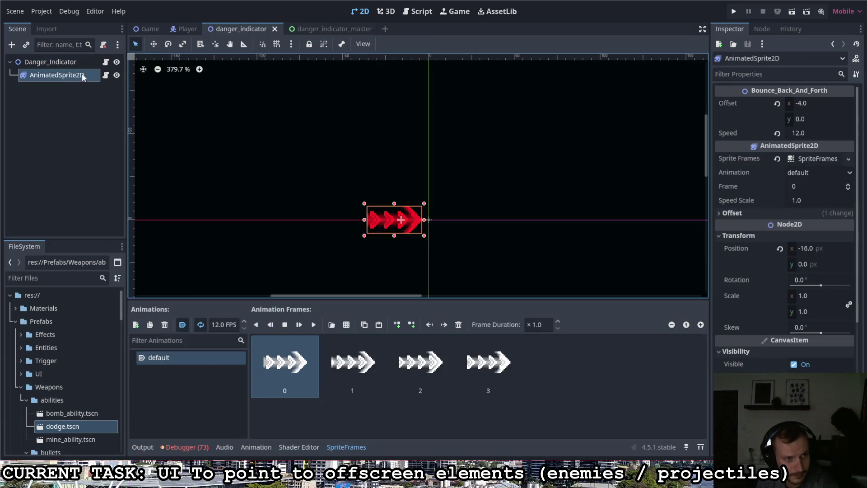
{"action": "left_click", "coordinate": [105, 75]}
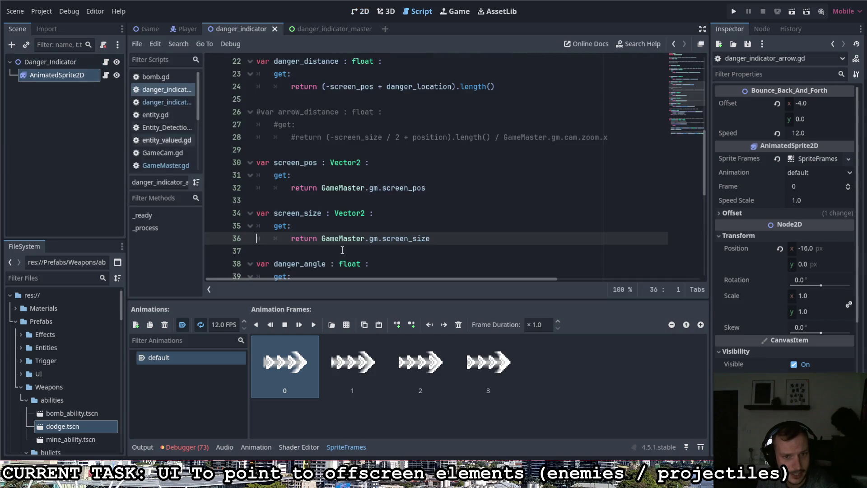
{"action": "scroll", "coordinate": [382, 251], "scroll_direction": "down", "scroll_amount": 3}
{"action": "scroll", "coordinate": [377, 261], "scroll_direction": "up", "scroll_amount": 2}
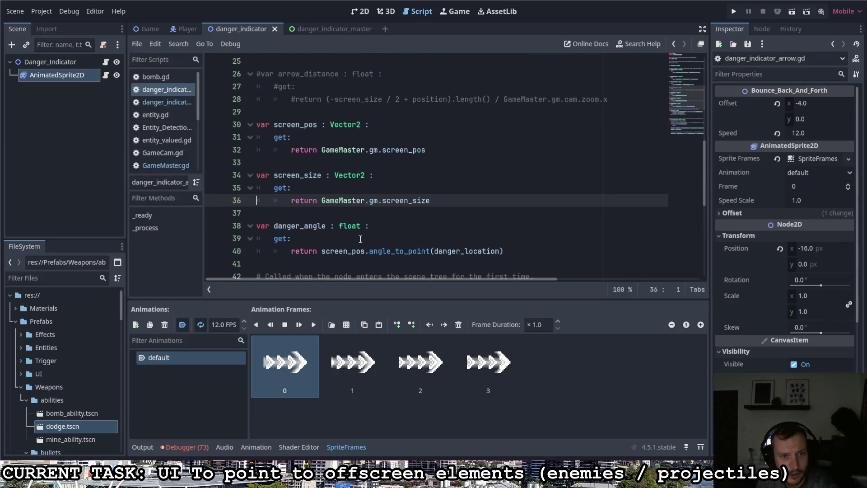
Step: Declare a top-level cam_res : Vector2 variable with a getter below screen_size
{"action": "key", "text": "Return"}
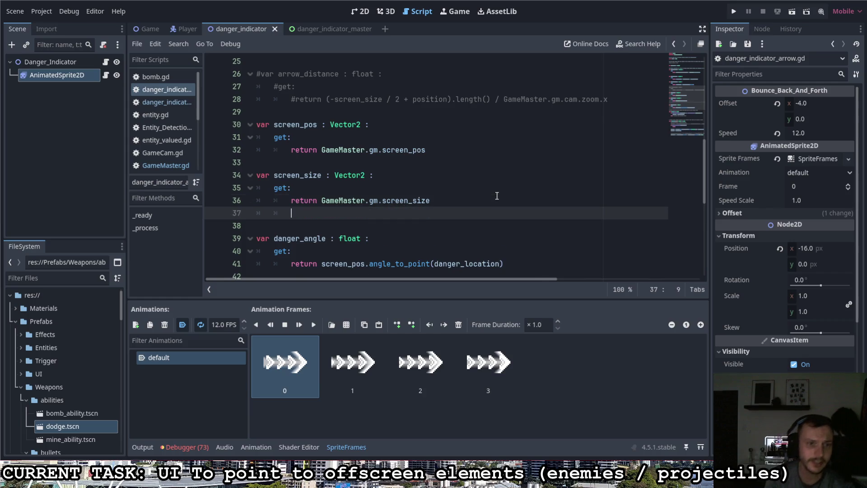
{"action": "key", "text": "BackSpace"}
{"action": "key", "text": "Return"}
{"action": "type", "text": "var cam_"}
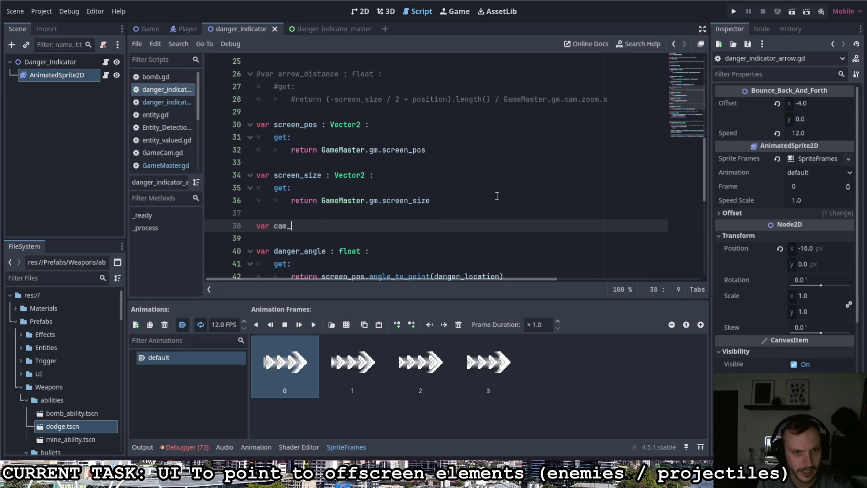
{"action": "type", "text": "res : Vec"}
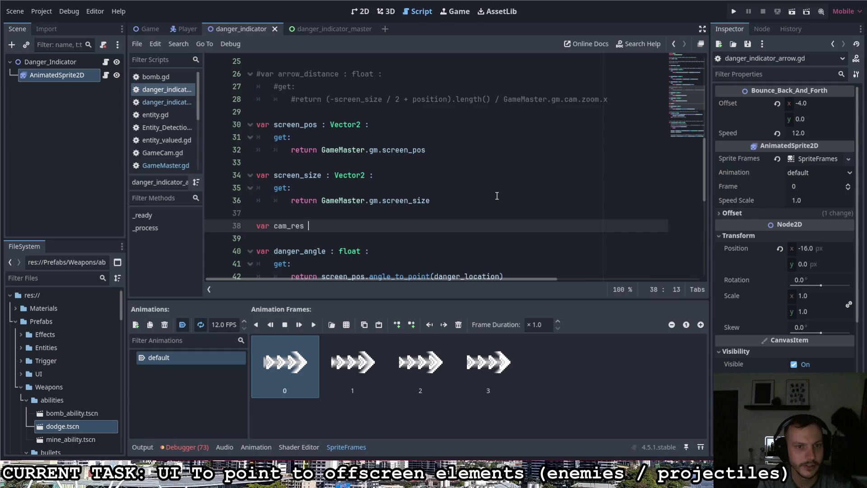
{"action": "type", "text": "tor2 :"}
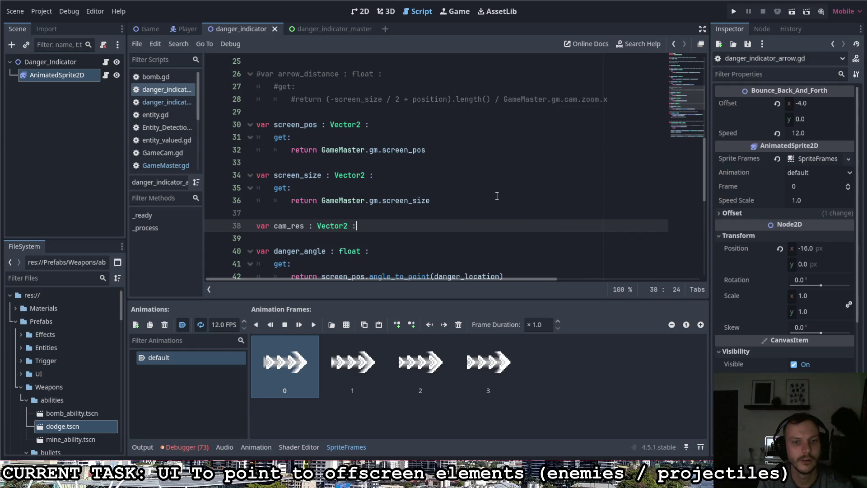
{"action": "key", "text": "Return"}
{"action": "type", "text": ":"}
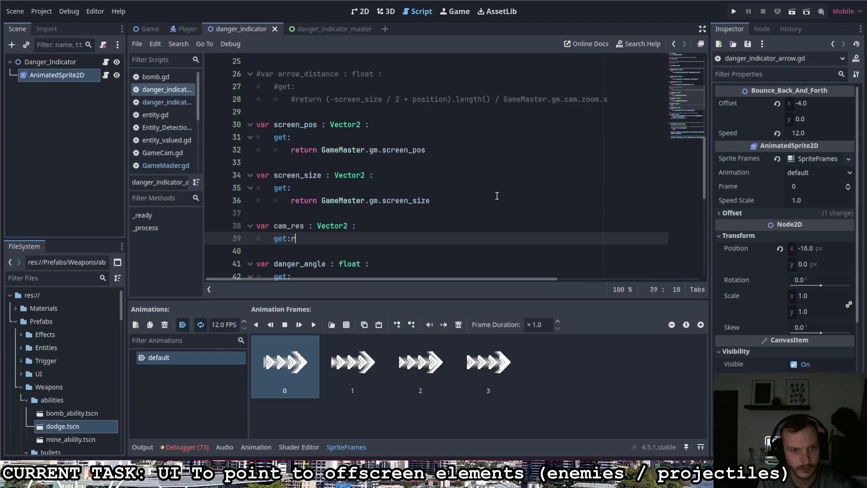
{"action": "key", "text": "Return"}
Step: Make the getter return GameMaster.gm.cam_resolution
{"action": "type", "text": "return "}
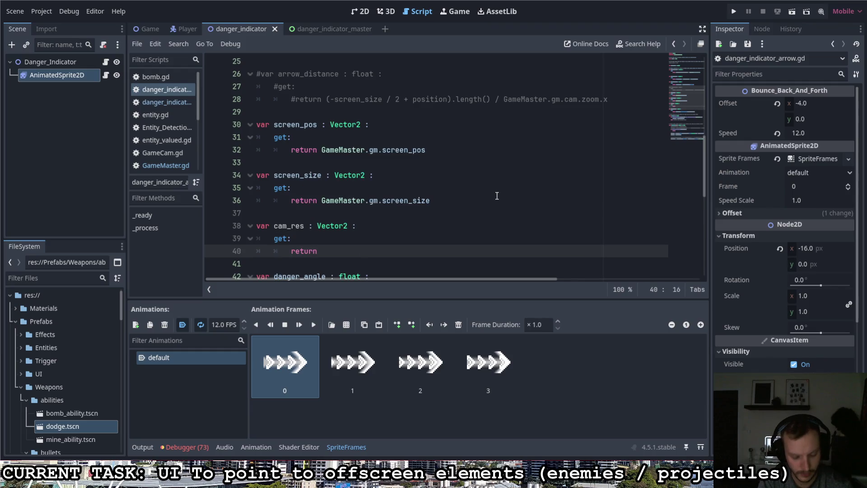
{"action": "type", "text": "Game"}
{"action": "key", "text": "Return"}
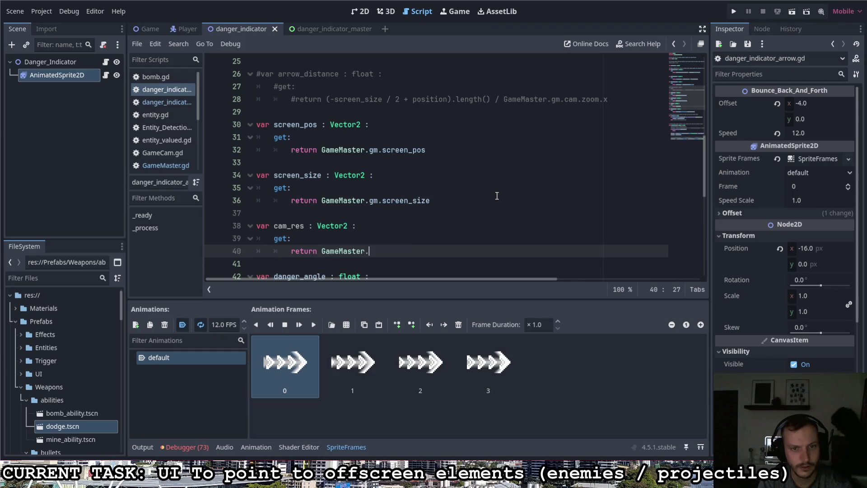
{"action": "type", "text": ".gm.cam."}
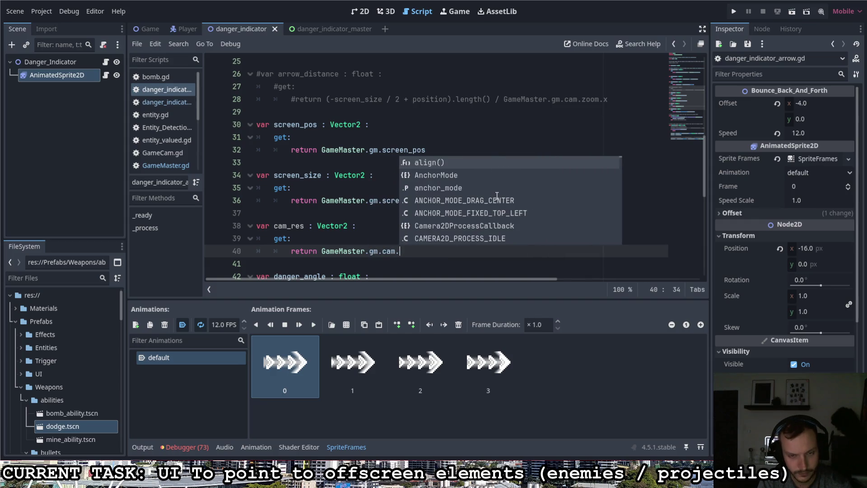
{"action": "key", "text": "BackSpace"}
{"action": "type", "text": "_re"}
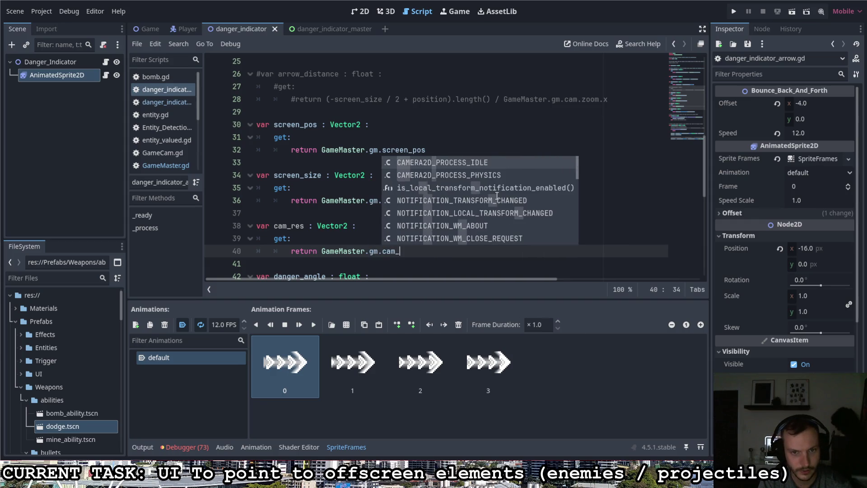
{"action": "key", "text": "Return"}
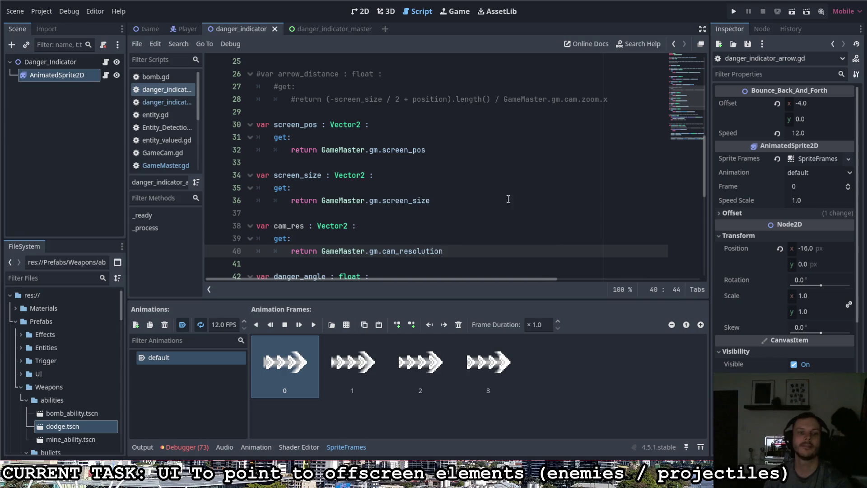
{"action": "scroll", "coordinate": [481, 213], "scroll_direction": "down", "scroll_amount": 1}
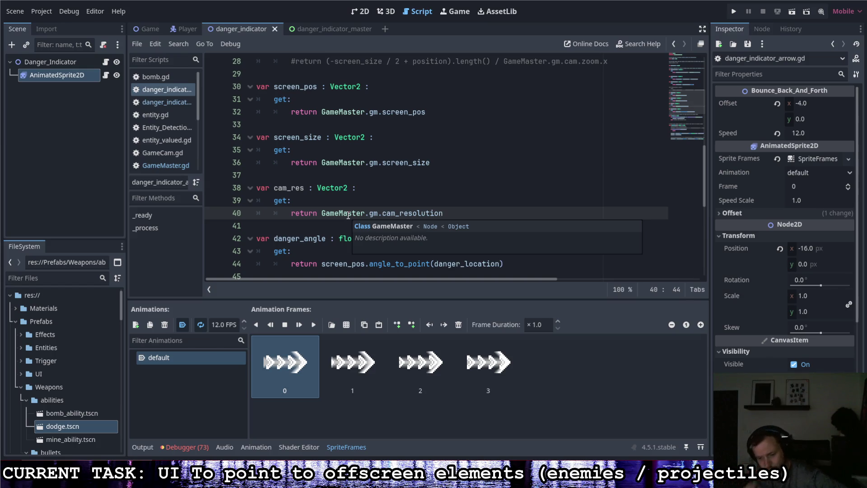
Step: Delete '* GameMaster.gm.cam.zoom.x' from the danger_location getter on line 15
{"action": "scroll", "coordinate": [429, 180], "scroll_direction": "up", "scroll_amount": 9}
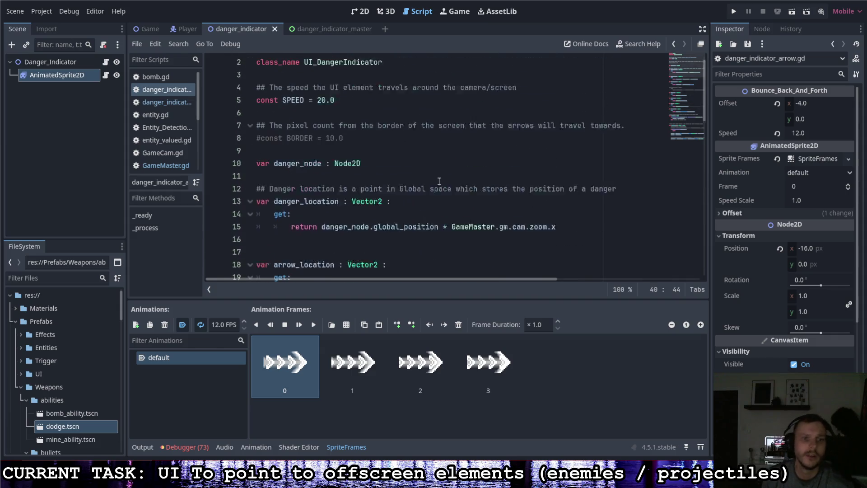
{"action": "scroll", "coordinate": [363, 173], "scroll_direction": "down", "scroll_amount": 2}
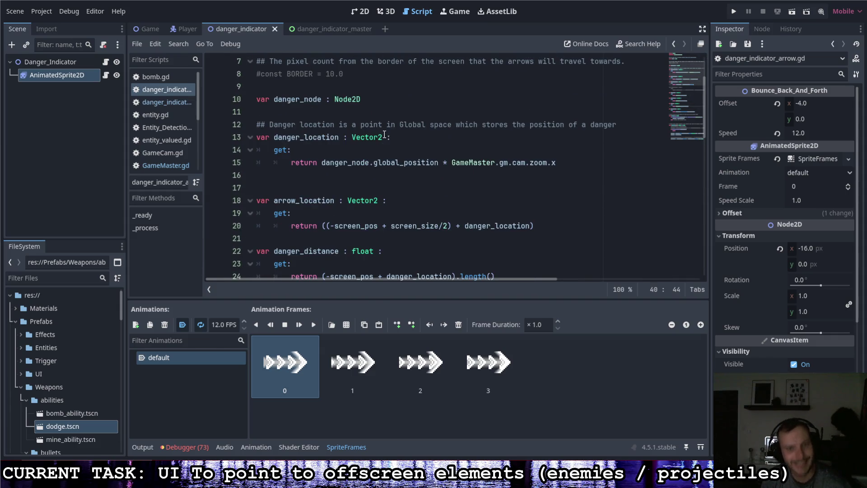
{"action": "left_click_drag", "start_coordinate": [556, 164], "coordinate": [442, 162]}
{"action": "type", "text": "\\"}
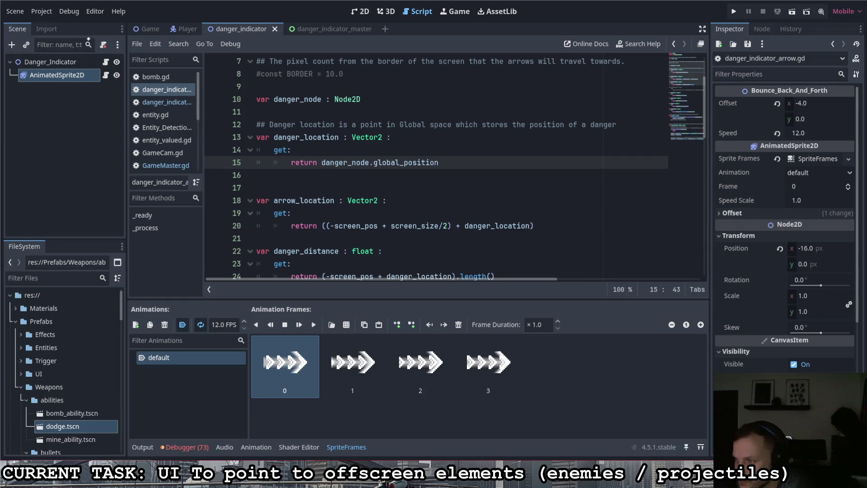
Step: Write 'UI Local' on the left and draw a vertical divider down the screen
{"action": "left_click_drag", "start_coordinate": [84, 25], "coordinate": [101, 75]}
{"action": "mouse_move", "coordinate": [111, 41]}
{"action": "left_mouse_down"}
{"action": "mouse_move", "coordinate": [95, 79]}
{"action": "mouse_move", "coordinate": [162, 50]}
{"action": "mouse_move", "coordinate": [192, 86]}
{"action": "left_mouse_up"}
{"action": "left_click_drag", "start_coordinate": [169, 48], "coordinate": [221, 49]}
{"action": "left_click_drag", "start_coordinate": [174, 83], "coordinate": [221, 83]}
{"action": "mouse_move", "coordinate": [270, 43]}
{"action": "left_mouse_down"}
{"action": "mouse_move", "coordinate": [336, 75]}
{"action": "mouse_move", "coordinate": [375, 79]}
{"action": "left_mouse_up"}
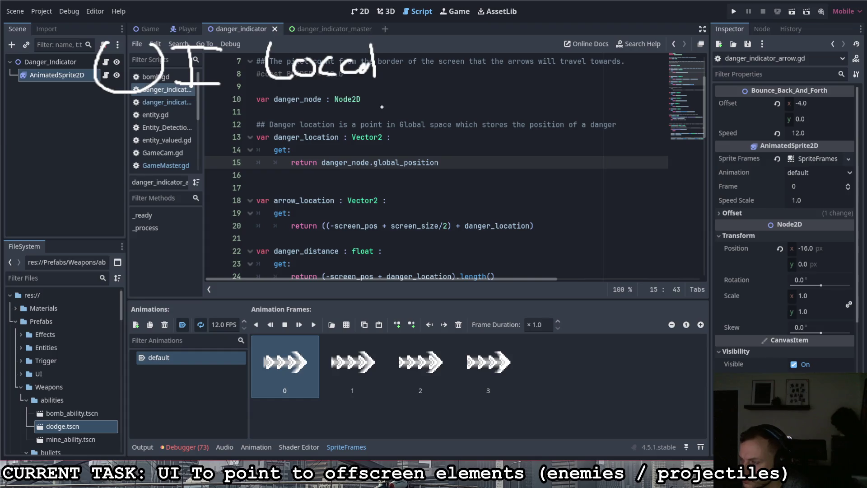
{"action": "left_click_drag", "start_coordinate": [443, 4], "coordinate": [452, 459]}
Step: Write 'Game Global' on the right side of the divider
{"action": "mouse_move", "coordinate": [483, 19]}
{"action": "left_mouse_down"}
{"action": "mouse_move", "coordinate": [470, 61]}
{"action": "mouse_move", "coordinate": [499, 72]}
{"action": "mouse_move", "coordinate": [577, 43]}
{"action": "mouse_move", "coordinate": [612, 66]}
{"action": "left_mouse_up"}
{"action": "mouse_move", "coordinate": [685, 19]}
{"action": "left_mouse_down"}
{"action": "mouse_move", "coordinate": [669, 18]}
{"action": "mouse_move", "coordinate": [650, 59]}
{"action": "left_mouse_up"}
{"action": "left_click_drag", "start_coordinate": [671, 43], "coordinate": [698, 70]}
{"action": "left_click_drag", "start_coordinate": [709, 23], "coordinate": [711, 70]}
{"action": "left_click_drag", "start_coordinate": [768, 52], "coordinate": [795, 57]}
{"action": "left_click_drag", "start_coordinate": [804, 53], "coordinate": [806, 63]}
{"action": "left_click_drag", "start_coordinate": [817, 25], "coordinate": [809, 65]}
Step: Draw an arrow down from 'UI Local' to a 'Game Global' label beneath it
{"action": "mouse_move", "coordinate": [348, 120]}
{"action": "left_mouse_down"}
{"action": "mouse_move", "coordinate": [393, 189]}
{"action": "mouse_move", "coordinate": [400, 241]}
{"action": "left_mouse_up"}
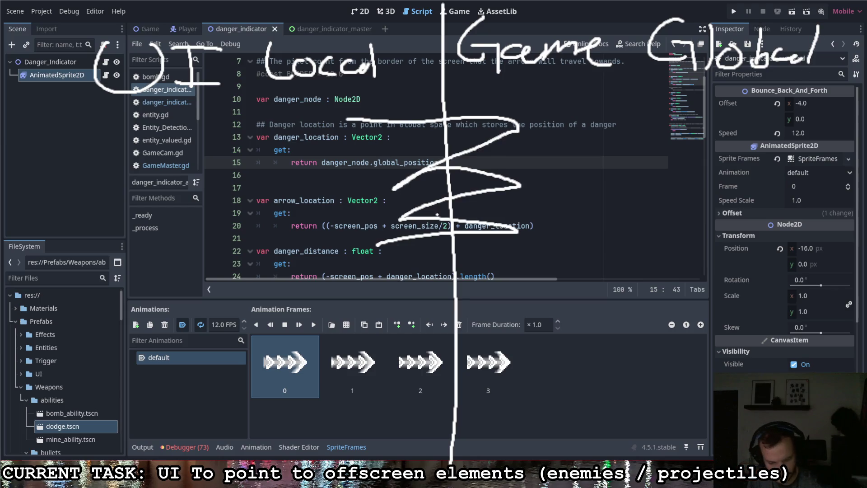
{"action": "key", "text": "ctrl+z"}
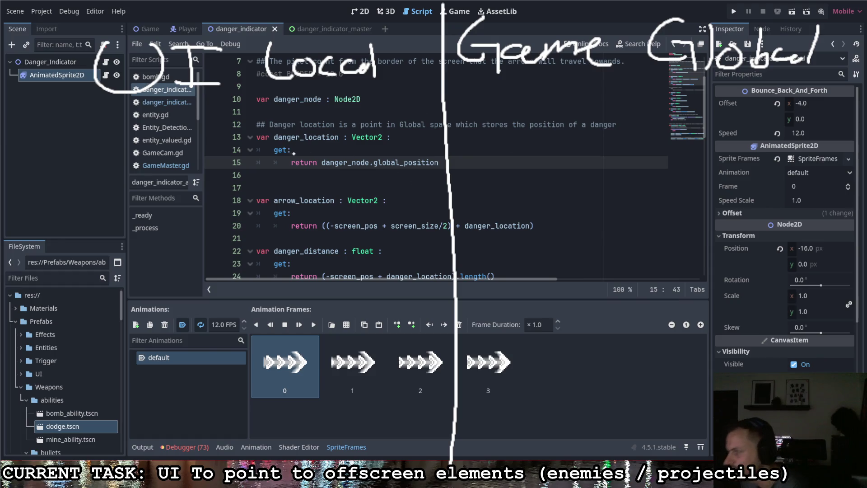
{"action": "mouse_move", "coordinate": [227, 96]}
{"action": "left_mouse_down"}
{"action": "mouse_move", "coordinate": [224, 110]}
{"action": "mouse_move", "coordinate": [239, 126]}
{"action": "left_mouse_up"}
{"action": "left_click_drag", "start_coordinate": [213, 116], "coordinate": [219, 135]}
{"action": "mouse_move", "coordinate": [110, 143]}
{"action": "left_mouse_down"}
{"action": "mouse_move", "coordinate": [115, 176]}
{"action": "mouse_move", "coordinate": [210, 167]}
{"action": "mouse_move", "coordinate": [220, 173]}
{"action": "left_mouse_up"}
{"action": "left_click_drag", "start_coordinate": [267, 147], "coordinate": [271, 179]}
{"action": "mouse_move", "coordinate": [288, 141]}
{"action": "left_mouse_down"}
{"action": "mouse_move", "coordinate": [284, 169]}
{"action": "mouse_move", "coordinate": [312, 156]}
{"action": "mouse_move", "coordinate": [354, 167]}
{"action": "mouse_move", "coordinate": [370, 138]}
{"action": "left_mouse_up"}
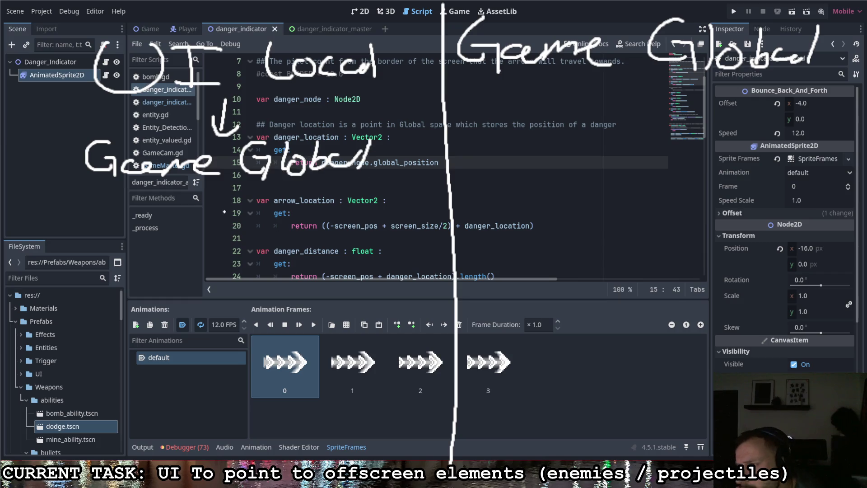
Step: Draw a screen box with its corner labelled 0,0 and underline the Game Global conversion
{"action": "mouse_move", "coordinate": [118, 263]}
{"action": "left_mouse_down"}
{"action": "mouse_move", "coordinate": [135, 257]}
{"action": "mouse_move", "coordinate": [117, 279]}
{"action": "mouse_move", "coordinate": [131, 258]}
{"action": "left_mouse_up"}
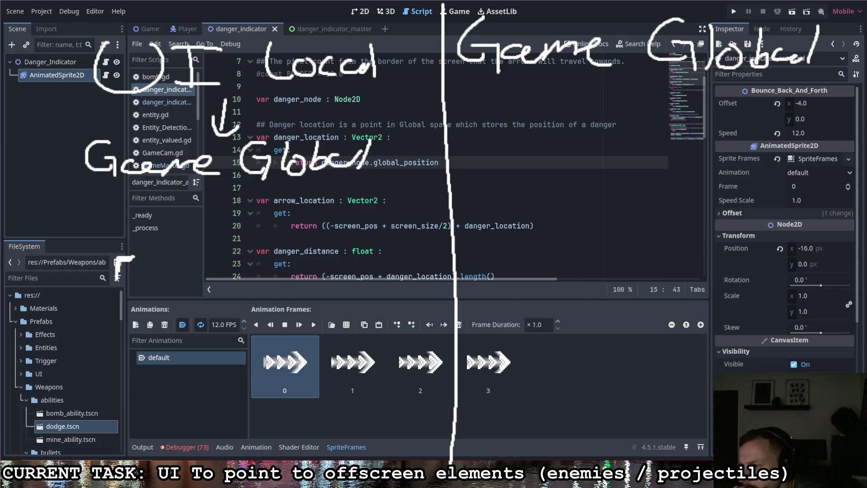
{"action": "mouse_move", "coordinate": [117, 295]}
{"action": "left_mouse_down"}
{"action": "mouse_move", "coordinate": [116, 321]}
{"action": "mouse_move", "coordinate": [163, 350]}
{"action": "mouse_move", "coordinate": [242, 351]}
{"action": "mouse_move", "coordinate": [249, 273]}
{"action": "mouse_move", "coordinate": [152, 259]}
{"action": "left_mouse_up"}
{"action": "left_click_drag", "start_coordinate": [107, 243], "coordinate": [104, 248]}
{"action": "left_click", "coordinate": [108, 248]}
{"action": "mouse_move", "coordinate": [103, 239]}
{"action": "left_mouse_down"}
{"action": "mouse_move", "coordinate": [102, 250]}
{"action": "mouse_move", "coordinate": [120, 244]}
{"action": "mouse_move", "coordinate": [108, 252]}
{"action": "left_mouse_up"}
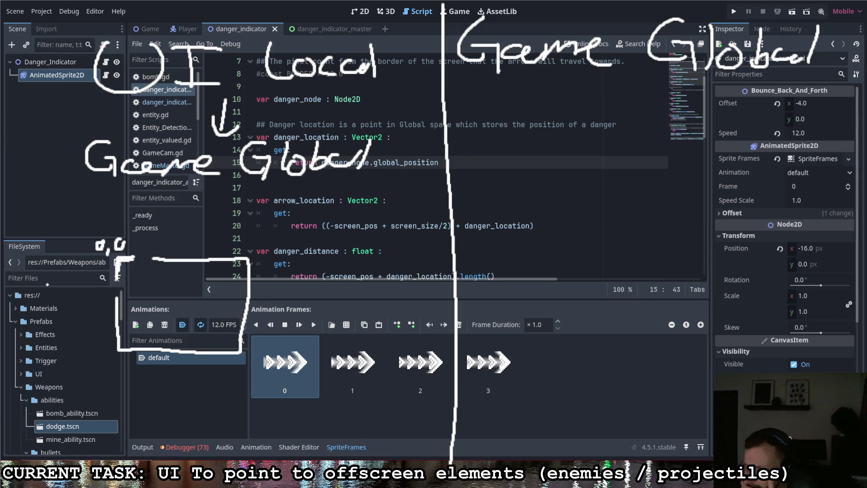
{"action": "left_click_drag", "start_coordinate": [97, 193], "coordinate": [424, 183]}
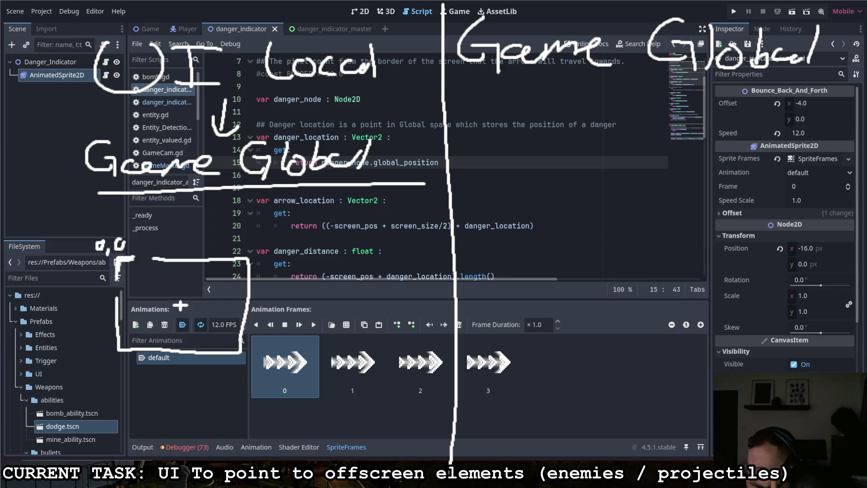
Step: Mark a danger point in the box, then draw the SS screen-width arrow and the SS/2 offset label
{"action": "left_click_drag", "start_coordinate": [214, 272], "coordinate": [220, 271]}
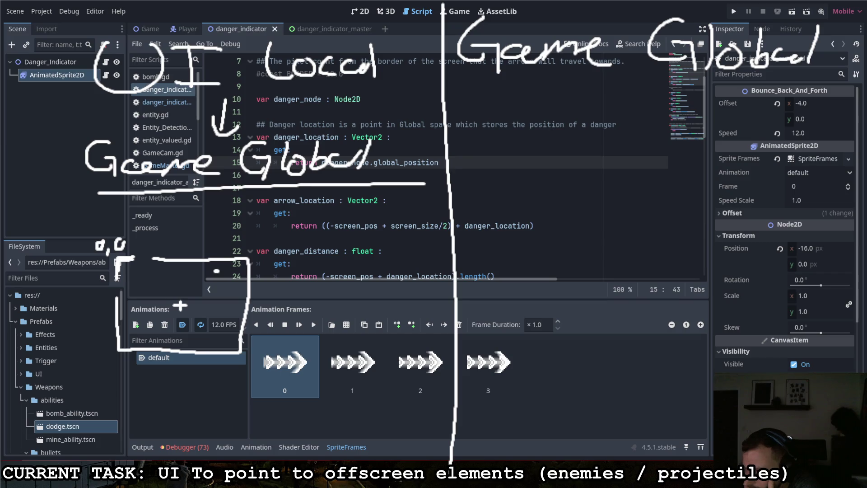
{"action": "mouse_move", "coordinate": [120, 263]}
{"action": "left_mouse_down"}
{"action": "mouse_move", "coordinate": [145, 282]}
{"action": "mouse_move", "coordinate": [139, 272]}
{"action": "left_mouse_up"}
{"action": "mouse_move", "coordinate": [118, 366]}
{"action": "left_mouse_down"}
{"action": "mouse_move", "coordinate": [238, 366]}
{"action": "mouse_move", "coordinate": [234, 373]}
{"action": "left_mouse_up"}
{"action": "mouse_move", "coordinate": [116, 358]}
{"action": "left_mouse_down"}
{"action": "mouse_move", "coordinate": [118, 371]}
{"action": "mouse_move", "coordinate": [148, 386]}
{"action": "mouse_move", "coordinate": [164, 379]}
{"action": "mouse_move", "coordinate": [159, 386]}
{"action": "left_mouse_up"}
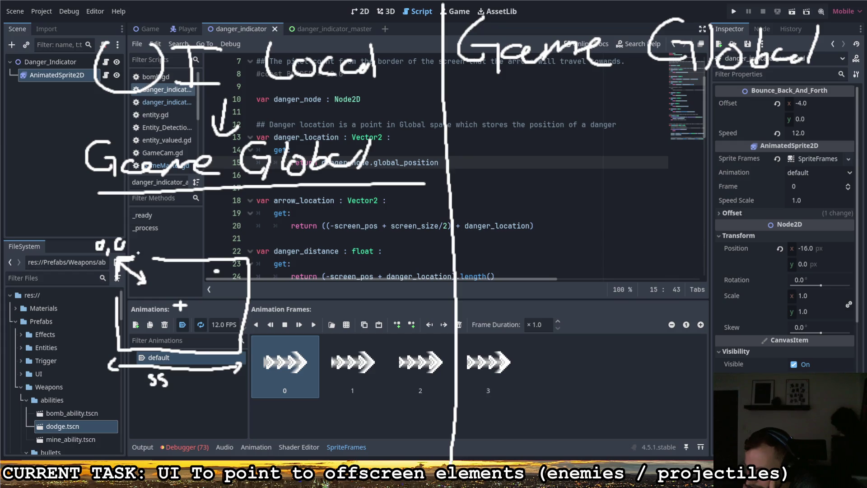
{"action": "mouse_move", "coordinate": [145, 292]}
{"action": "left_mouse_down"}
{"action": "mouse_move", "coordinate": [139, 300]}
{"action": "mouse_move", "coordinate": [159, 302]}
{"action": "mouse_move", "coordinate": [162, 314]}
{"action": "mouse_move", "coordinate": [207, 274]}
{"action": "mouse_move", "coordinate": [204, 284]}
{"action": "left_mouse_up"}
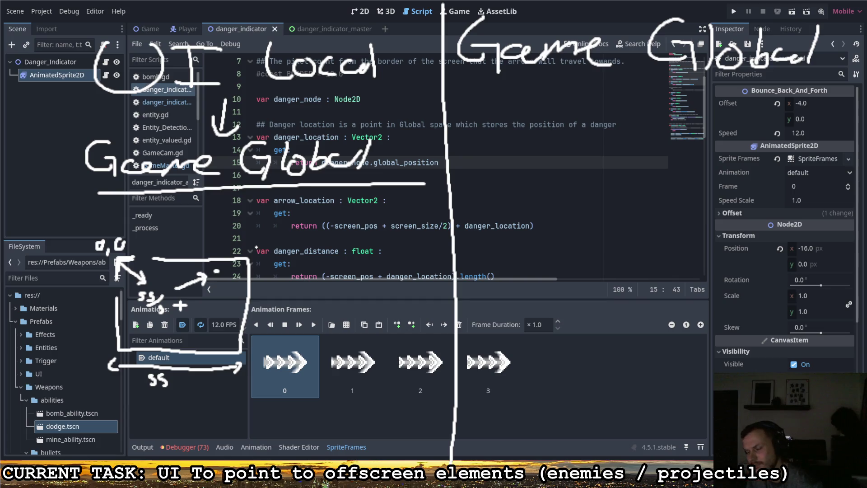
Step: Make the offset -SS/2 and draw arrows from the box corner and centre to the point
{"action": "key", "text": "ctrl+z"}
{"action": "left_click_drag", "start_coordinate": [125, 263], "coordinate": [209, 269]}
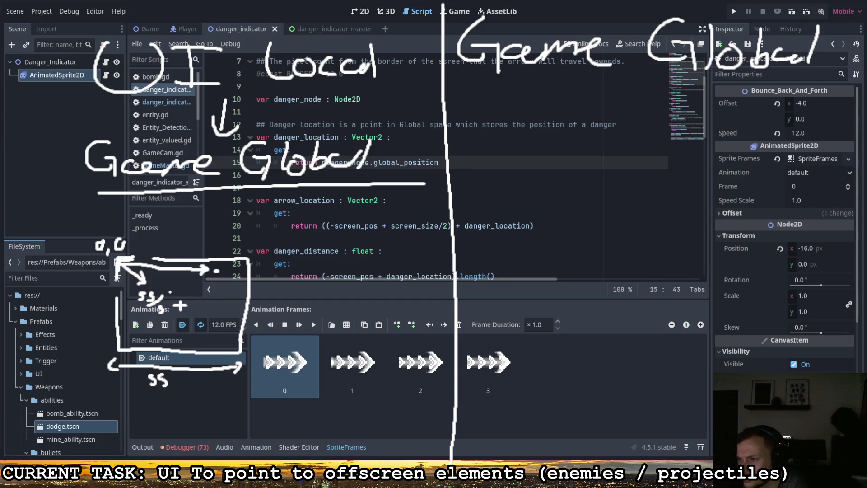
{"action": "left_click_drag", "start_coordinate": [124, 303], "coordinate": [134, 302]}
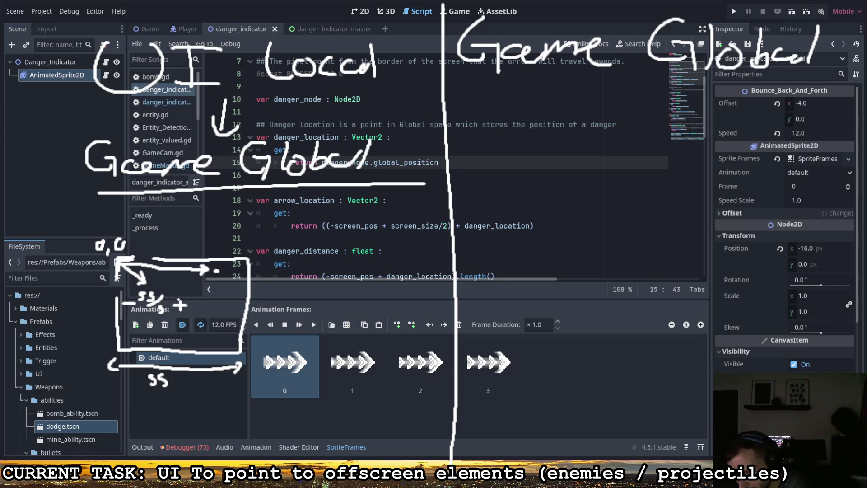
{"action": "left_click_drag", "start_coordinate": [178, 304], "coordinate": [125, 265]}
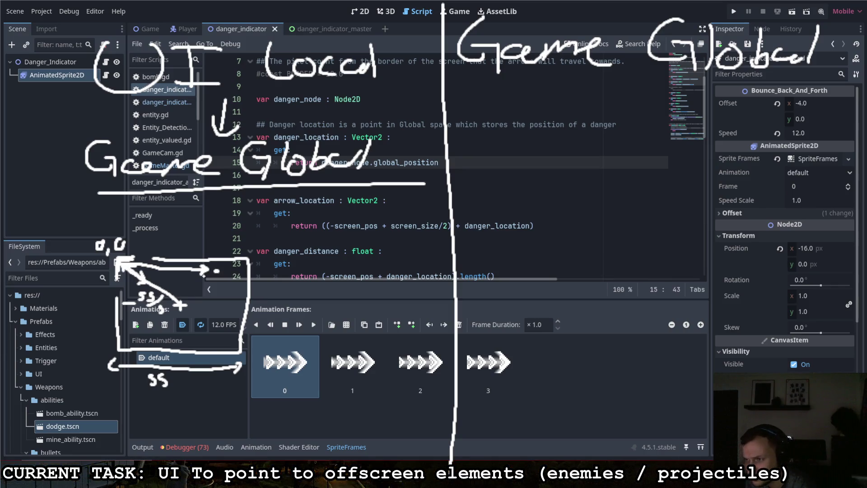
{"action": "mouse_move", "coordinate": [180, 305]}
{"action": "left_mouse_down"}
{"action": "mouse_move", "coordinate": [209, 276]}
{"action": "mouse_move", "coordinate": [209, 286]}
{"action": "left_mouse_up"}
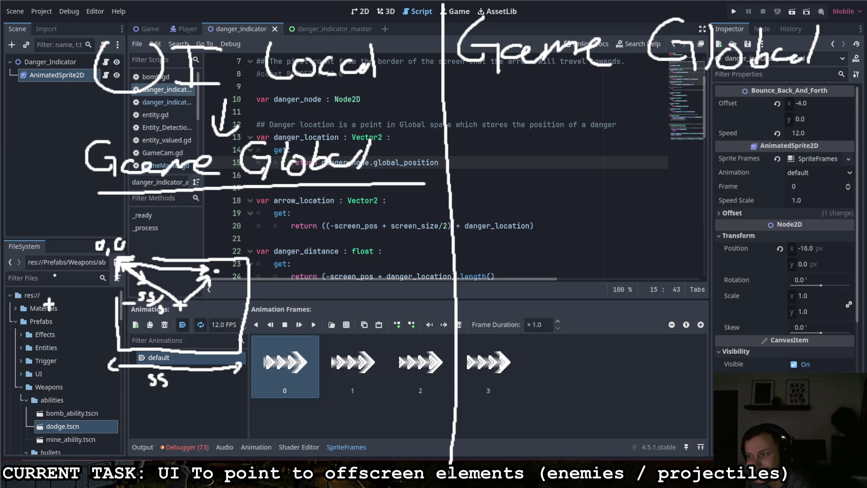
Step: Write 'Cam centre' beside the sketch and 'P - SS/2 + Cam_pos' along the bottom
{"action": "mouse_move", "coordinate": [29, 322]}
{"action": "left_mouse_down"}
{"action": "mouse_move", "coordinate": [30, 336]}
{"action": "mouse_move", "coordinate": [56, 327]}
{"action": "mouse_move", "coordinate": [61, 335]}
{"action": "mouse_move", "coordinate": [99, 333]}
{"action": "mouse_move", "coordinate": [116, 351]}
{"action": "left_mouse_up"}
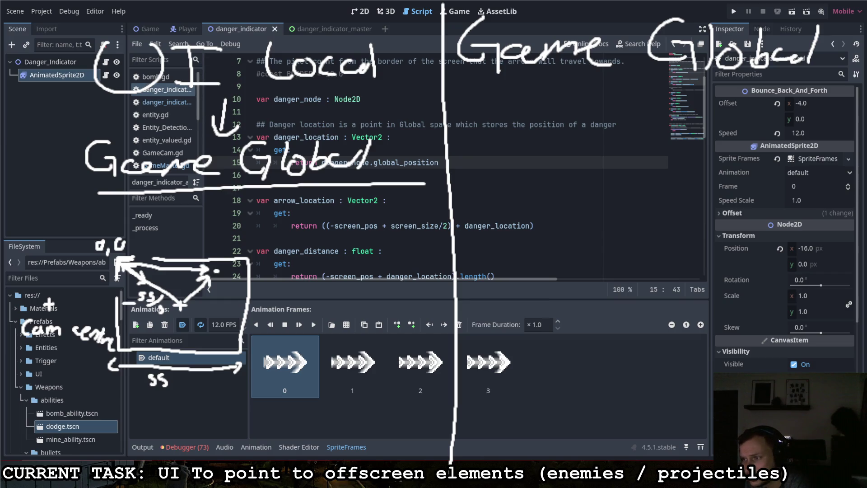
{"action": "mouse_move", "coordinate": [73, 425]}
{"action": "left_mouse_down"}
{"action": "mouse_move", "coordinate": [65, 446]}
{"action": "mouse_move", "coordinate": [85, 417]}
{"action": "mouse_move", "coordinate": [72, 431]}
{"action": "mouse_move", "coordinate": [138, 427]}
{"action": "mouse_move", "coordinate": [130, 436]}
{"action": "mouse_move", "coordinate": [161, 426]}
{"action": "mouse_move", "coordinate": [155, 436]}
{"action": "mouse_move", "coordinate": [189, 414]}
{"action": "mouse_move", "coordinate": [203, 452]}
{"action": "left_mouse_up"}
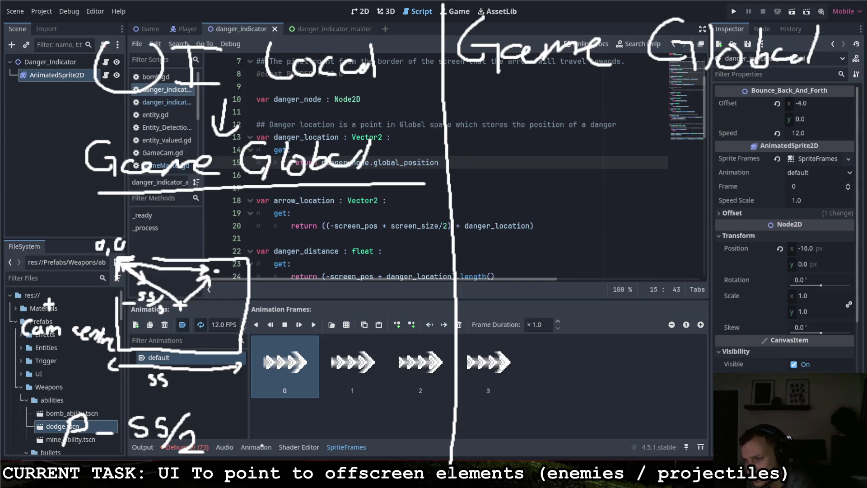
{"action": "mouse_move", "coordinate": [246, 419]}
{"action": "left_mouse_down"}
{"action": "mouse_move", "coordinate": [238, 442]}
{"action": "mouse_move", "coordinate": [269, 422]}
{"action": "mouse_move", "coordinate": [285, 441]}
{"action": "left_mouse_up"}
{"action": "mouse_move", "coordinate": [286, 440]}
{"action": "left_mouse_down"}
{"action": "mouse_move", "coordinate": [294, 428]}
{"action": "mouse_move", "coordinate": [311, 439]}
{"action": "mouse_move", "coordinate": [353, 439]}
{"action": "mouse_move", "coordinate": [361, 429]}
{"action": "mouse_move", "coordinate": [353, 439]}
{"action": "left_mouse_up"}
{"action": "mouse_move", "coordinate": [374, 430]}
{"action": "left_mouse_down"}
{"action": "mouse_move", "coordinate": [366, 442]}
{"action": "mouse_move", "coordinate": [375, 432]}
{"action": "left_mouse_up"}
{"action": "left_click_drag", "start_coordinate": [392, 430], "coordinate": [384, 441]}
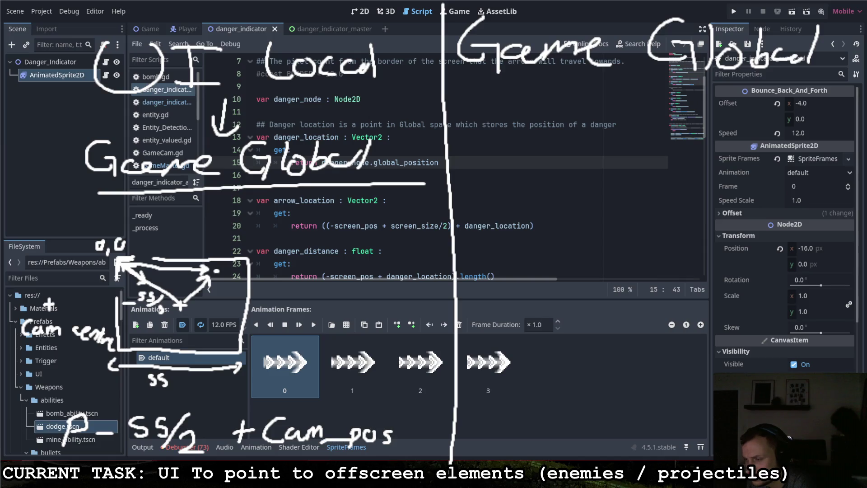
Step: Highlight get_screen_center_position() on line 18 of GameMaster.gd, label Cam_pos as Screen, then minimise the editor
{"action": "left_click", "coordinate": [147, 28]}
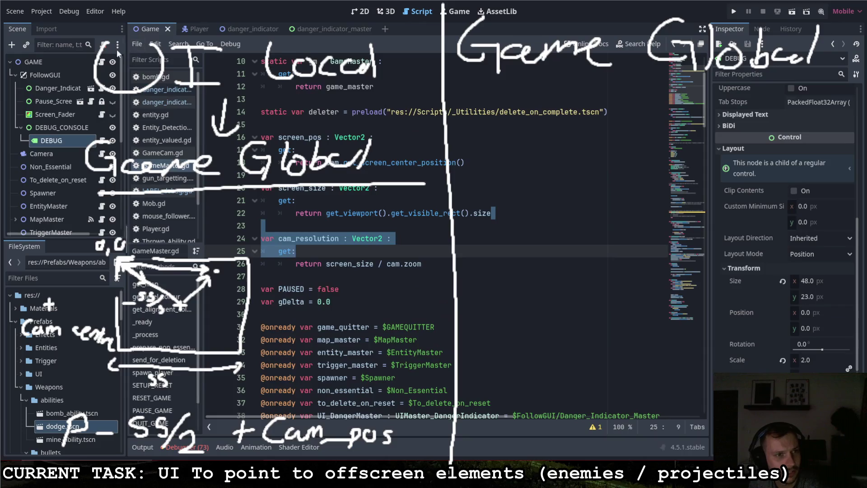
{"action": "left_click_drag", "start_coordinate": [325, 162], "coordinate": [472, 162]}
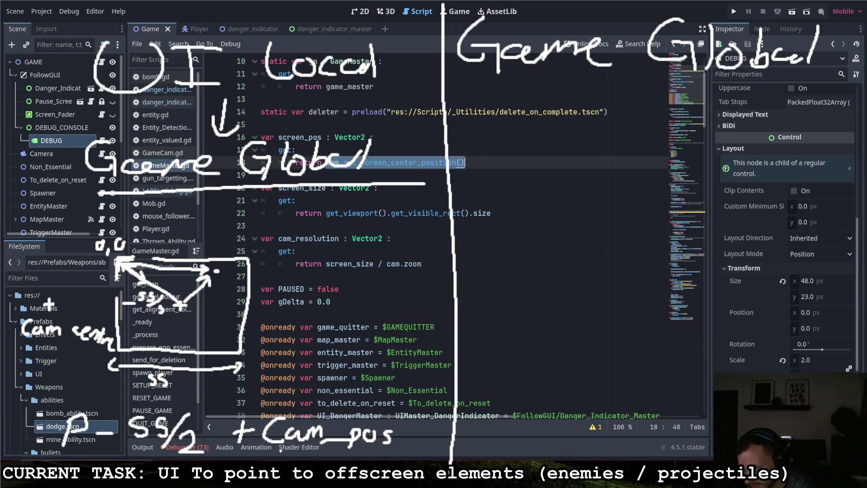
{"action": "mouse_move", "coordinate": [279, 448]}
{"action": "left_mouse_down"}
{"action": "mouse_move", "coordinate": [270, 463]}
{"action": "mouse_move", "coordinate": [312, 457]}
{"action": "mouse_move", "coordinate": [400, 469]}
{"action": "left_mouse_up"}
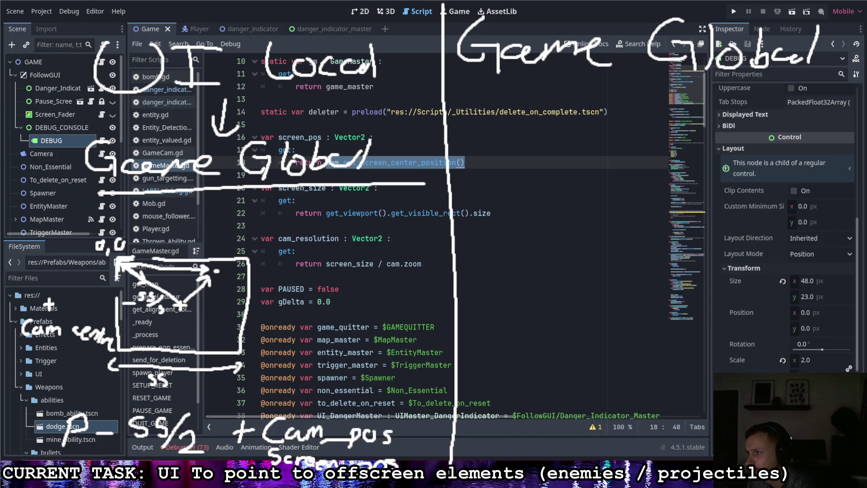
{"action": "mouse_move", "coordinate": [557, 7]}
{"action": "left_mouse_down"}
{"action": "mouse_move", "coordinate": [558, 316]}
{"action": "mouse_move", "coordinate": [352, 449]}
{"action": "mouse_move", "coordinate": [408, 448]}
{"action": "left_mouse_up"}
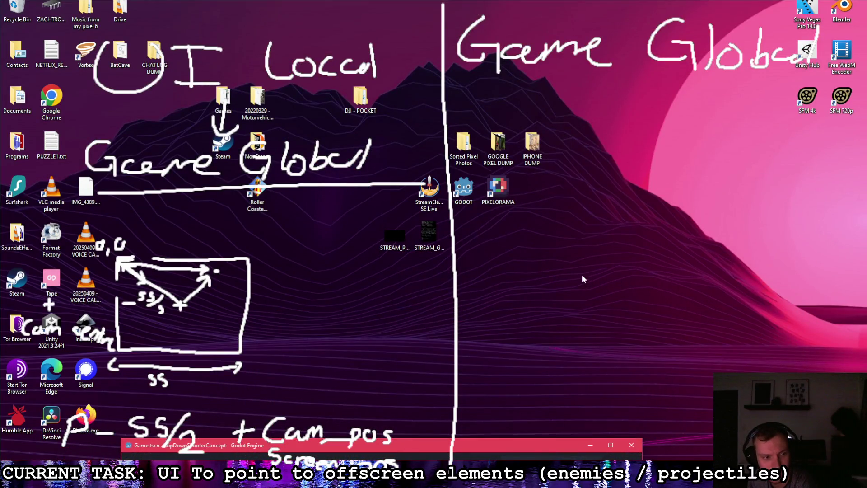
Step: Restore the editor, switch to the 2D view, and zoom the viewport in to about 5476%
{"action": "left_click", "coordinate": [233, 309]}
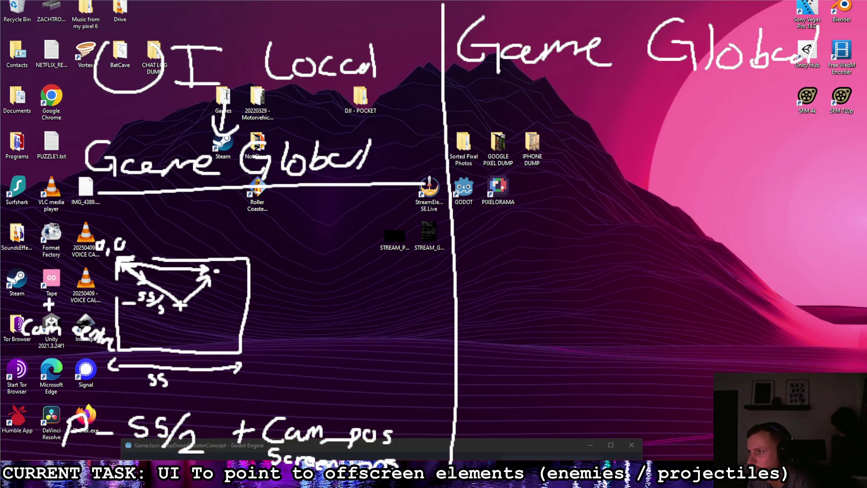
{"action": "mouse_move", "coordinate": [489, 450]}
{"action": "left_mouse_down"}
{"action": "mouse_move", "coordinate": [458, 128]}
{"action": "mouse_move", "coordinate": [189, 7]}
{"action": "left_mouse_up"}
{"action": "left_click", "coordinate": [362, 11]}
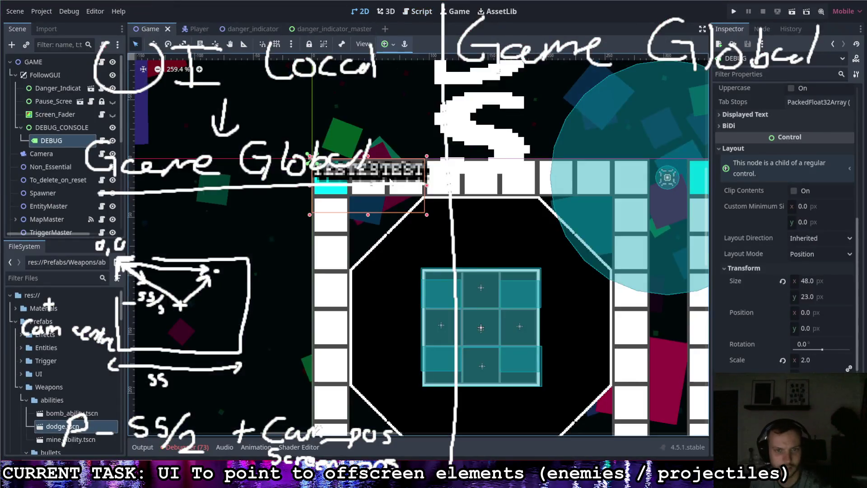
{"action": "scroll", "coordinate": [289, 221], "scroll_direction": "up", "scroll_amount": 12}
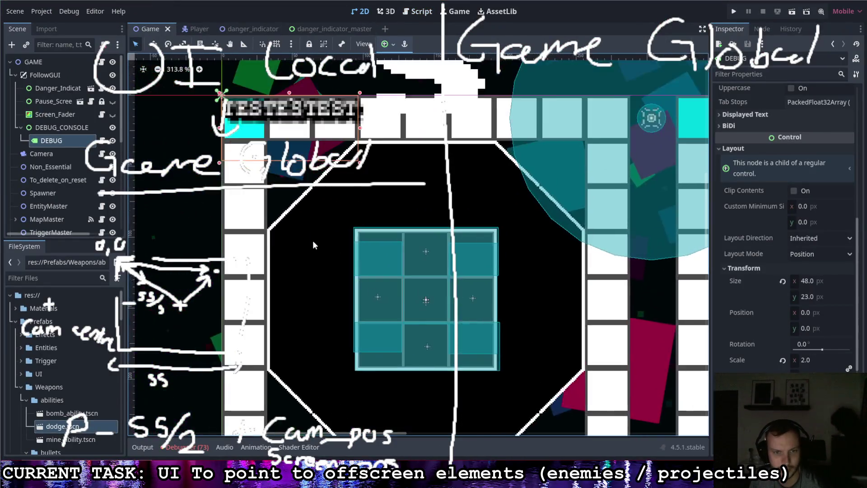
{"action": "scroll", "coordinate": [282, 269], "scroll_direction": "up", "scroll_amount": 6}
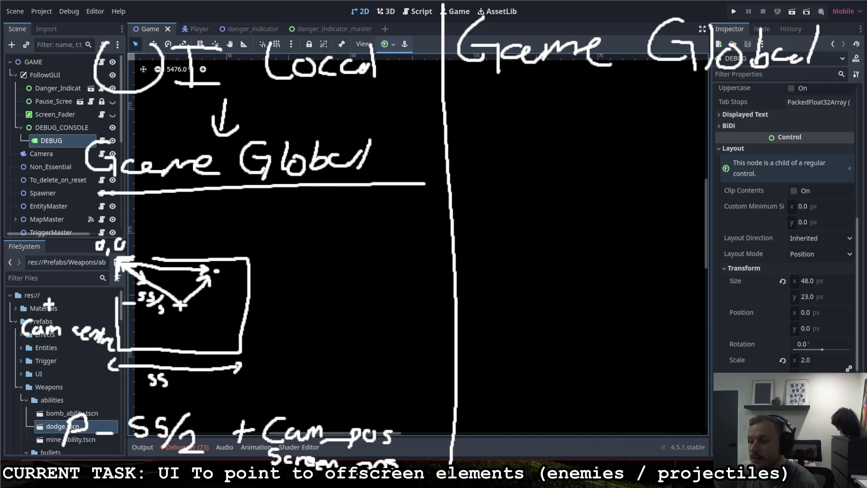
Step: Draw a down arrow under Game Global leading to an underlined 'UI Local' heading
{"action": "mouse_move", "coordinate": [641, 75]}
{"action": "left_mouse_down"}
{"action": "mouse_move", "coordinate": [640, 113]}
{"action": "mouse_move", "coordinate": [675, 99]}
{"action": "left_mouse_up"}
{"action": "mouse_move", "coordinate": [524, 139]}
{"action": "left_mouse_down"}
{"action": "mouse_move", "coordinate": [534, 166]}
{"action": "mouse_move", "coordinate": [570, 142]}
{"action": "left_mouse_up"}
{"action": "mouse_move", "coordinate": [586, 140]}
{"action": "left_mouse_down"}
{"action": "mouse_move", "coordinate": [585, 163]}
{"action": "mouse_move", "coordinate": [603, 141]}
{"action": "left_mouse_up"}
{"action": "left_click_drag", "start_coordinate": [578, 162], "coordinate": [603, 160]}
{"action": "mouse_move", "coordinate": [646, 142]}
{"action": "left_mouse_down"}
{"action": "mouse_move", "coordinate": [663, 163]}
{"action": "mouse_move", "coordinate": [681, 153]}
{"action": "left_mouse_up"}
{"action": "left_click_drag", "start_coordinate": [695, 150], "coordinate": [707, 163]}
{"action": "mouse_move", "coordinate": [728, 150]}
{"action": "left_mouse_down"}
{"action": "mouse_move", "coordinate": [725, 160]}
{"action": "mouse_move", "coordinate": [743, 161]}
{"action": "left_mouse_up"}
{"action": "left_click_drag", "start_coordinate": [757, 128], "coordinate": [749, 155]}
{"action": "left_click_drag", "start_coordinate": [524, 171], "coordinate": [745, 166]}
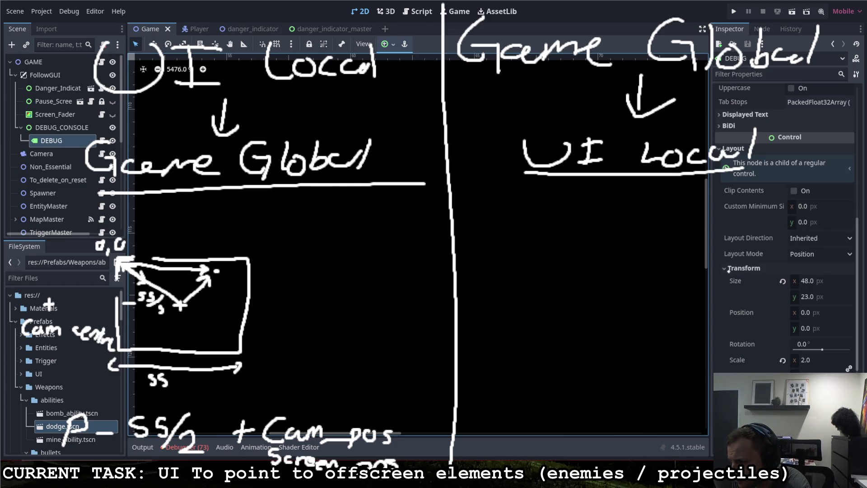
Step: Draw a screen box with a centre cross, a circled off-screen point, and a 0,0 origin linked to it
{"action": "left_click_drag", "start_coordinate": [530, 303], "coordinate": [525, 361]}
{"action": "mouse_move", "coordinate": [530, 302]}
{"action": "left_mouse_down"}
{"action": "mouse_move", "coordinate": [616, 304]}
{"action": "mouse_move", "coordinate": [615, 374]}
{"action": "mouse_move", "coordinate": [527, 373]}
{"action": "mouse_move", "coordinate": [527, 357]}
{"action": "left_mouse_up"}
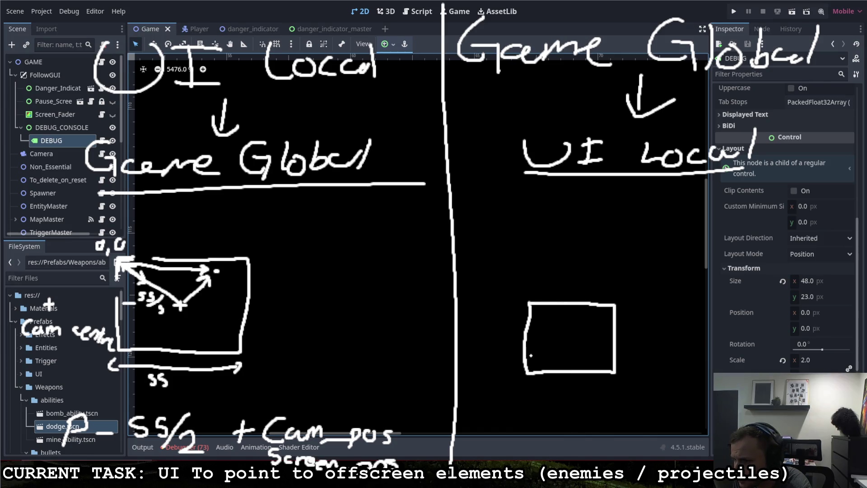
{"action": "left_click_drag", "start_coordinate": [564, 331], "coordinate": [571, 341]}
{"action": "left_click_drag", "start_coordinate": [572, 330], "coordinate": [563, 342]}
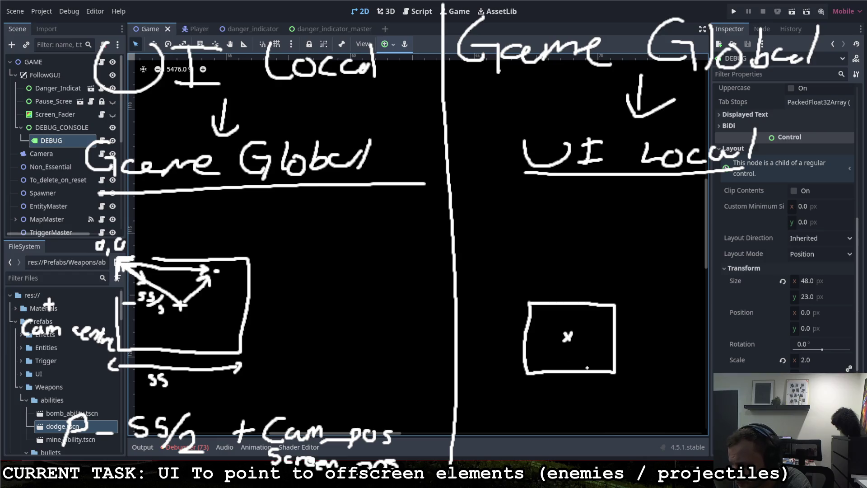
{"action": "mouse_move", "coordinate": [800, 238]}
{"action": "left_mouse_down"}
{"action": "mouse_move", "coordinate": [814, 250]}
{"action": "mouse_move", "coordinate": [802, 236]}
{"action": "left_mouse_up"}
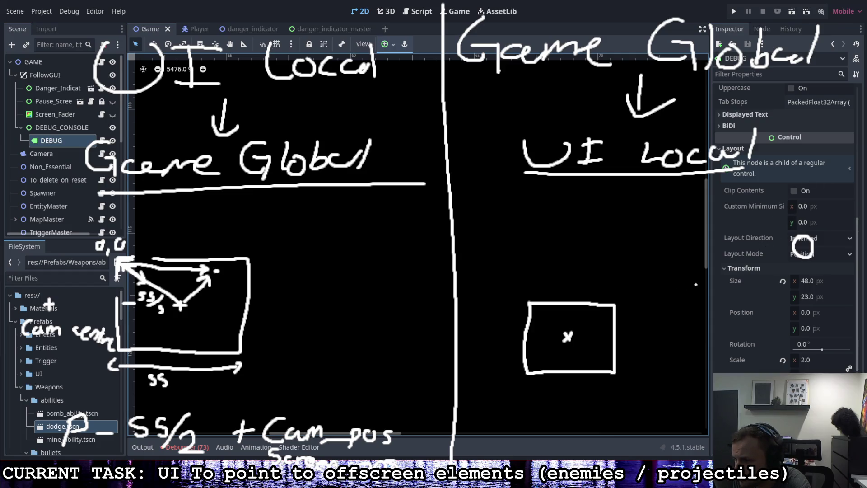
{"action": "mouse_move", "coordinate": [489, 231]}
{"action": "left_mouse_down"}
{"action": "mouse_move", "coordinate": [488, 253]}
{"action": "mouse_move", "coordinate": [506, 242]}
{"action": "left_mouse_up"}
{"action": "left_click_drag", "start_coordinate": [484, 208], "coordinate": [500, 207]}
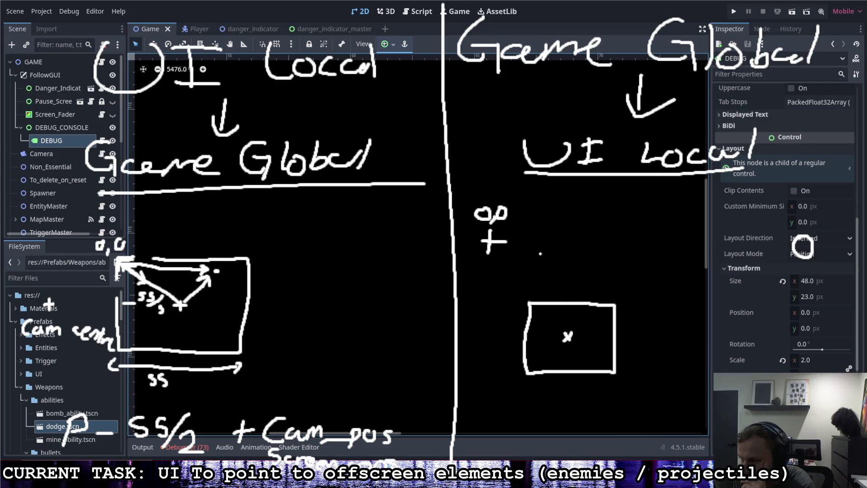
{"action": "mouse_move", "coordinate": [506, 243]}
{"action": "left_mouse_down"}
{"action": "mouse_move", "coordinate": [784, 247]}
{"action": "mouse_move", "coordinate": [777, 252]}
{"action": "left_mouse_up"}
Step: Write 'gp - Screen_pos' at the bottom and draw arrows from the box centre to origin and point
{"action": "mouse_move", "coordinate": [504, 431]}
{"action": "left_mouse_down"}
{"action": "mouse_move", "coordinate": [496, 460]}
{"action": "mouse_move", "coordinate": [519, 433]}
{"action": "mouse_move", "coordinate": [519, 443]}
{"action": "left_mouse_up"}
{"action": "left_click", "coordinate": [533, 449]}
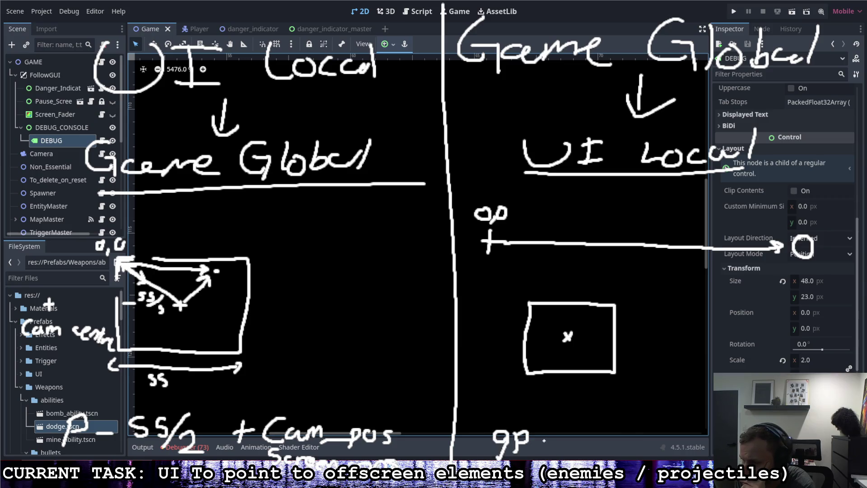
{"action": "mouse_move", "coordinate": [567, 335]}
{"action": "left_mouse_down"}
{"action": "mouse_move", "coordinate": [495, 248]}
{"action": "mouse_move", "coordinate": [497, 264]}
{"action": "left_mouse_up"}
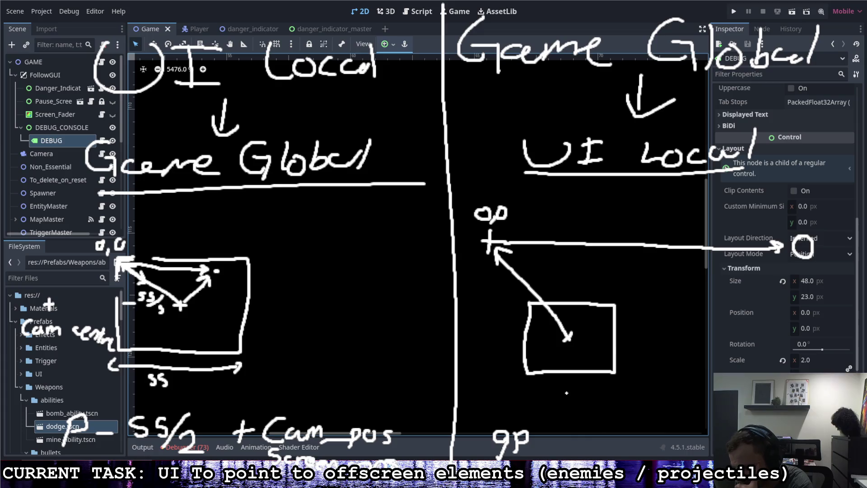
{"action": "mouse_move", "coordinate": [541, 445]}
{"action": "left_mouse_down"}
{"action": "mouse_move", "coordinate": [591, 452]}
{"action": "mouse_move", "coordinate": [608, 443]}
{"action": "mouse_move", "coordinate": [670, 462]}
{"action": "mouse_move", "coordinate": [672, 453]}
{"action": "mouse_move", "coordinate": [691, 448]}
{"action": "mouse_move", "coordinate": [696, 457]}
{"action": "left_mouse_up"}
{"action": "left_click", "coordinate": [707, 449]}
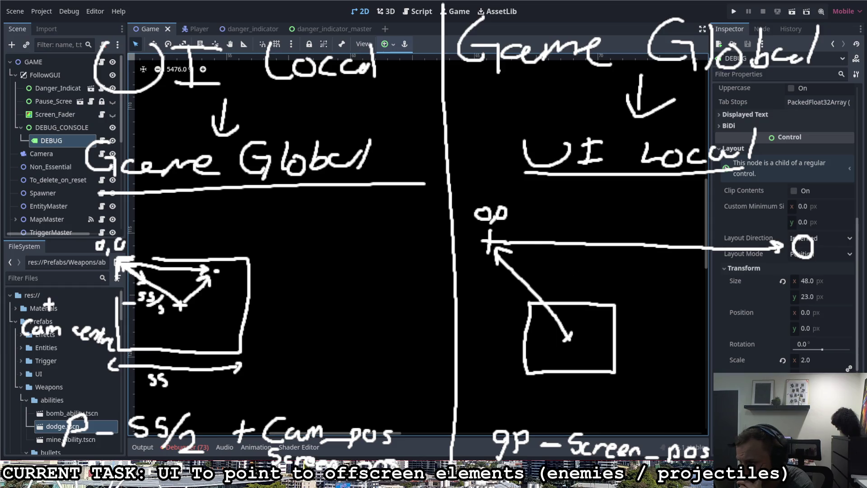
{"action": "mouse_move", "coordinate": [576, 336]}
{"action": "left_mouse_down"}
{"action": "mouse_move", "coordinate": [777, 261]}
{"action": "mouse_move", "coordinate": [779, 274]}
{"action": "left_mouse_up"}
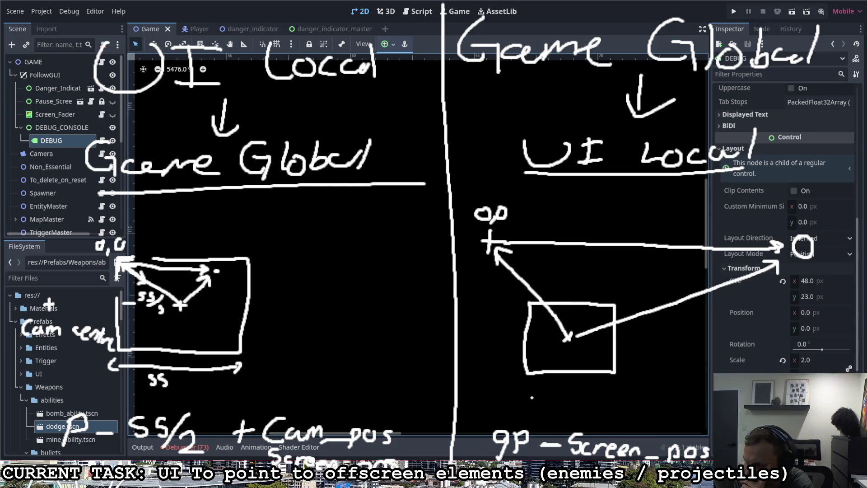
Step: Bracket the box width and label it 'scale', then write 'cr' under the left formula
{"action": "left_click_drag", "start_coordinate": [532, 379], "coordinate": [533, 392]}
{"action": "left_click_drag", "start_coordinate": [613, 379], "coordinate": [613, 391]}
{"action": "mouse_move", "coordinate": [550, 387]}
{"action": "left_mouse_down"}
{"action": "mouse_move", "coordinate": [544, 396]}
{"action": "mouse_move", "coordinate": [564, 395]}
{"action": "left_mouse_up"}
{"action": "left_click", "coordinate": [576, 384]}
{"action": "left_click_drag", "start_coordinate": [573, 389], "coordinate": [587, 398]}
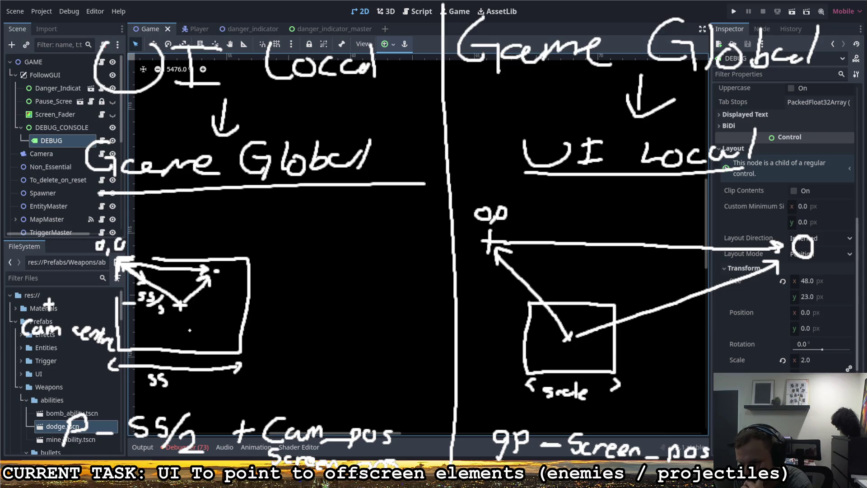
{"action": "mouse_move", "coordinate": [131, 448]}
{"action": "left_mouse_down"}
{"action": "mouse_move", "coordinate": [126, 456]}
{"action": "mouse_move", "coordinate": [150, 449]}
{"action": "mouse_move", "coordinate": [162, 420]}
{"action": "mouse_move", "coordinate": [126, 429]}
{"action": "mouse_move", "coordinate": [163, 434]}
{"action": "left_mouse_up"}
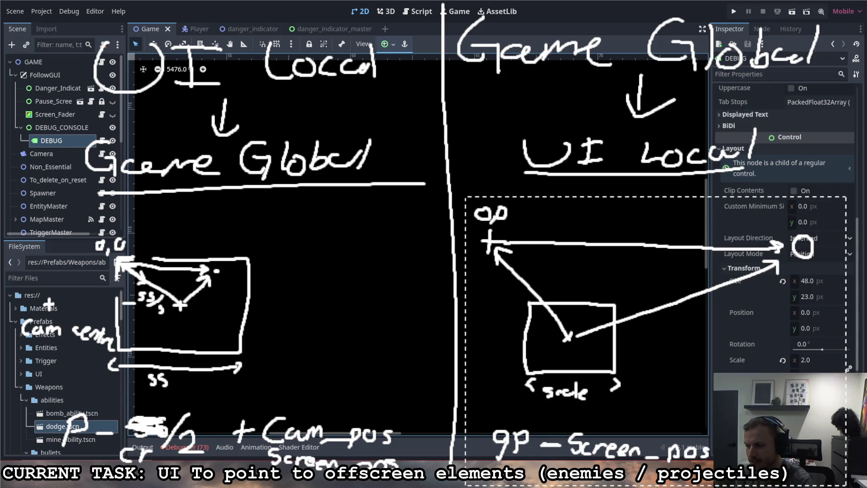
Step: Erase the right-half diagram and its 'gp - Screen_pos' formula
{"action": "key", "text": "ctrl+z"}
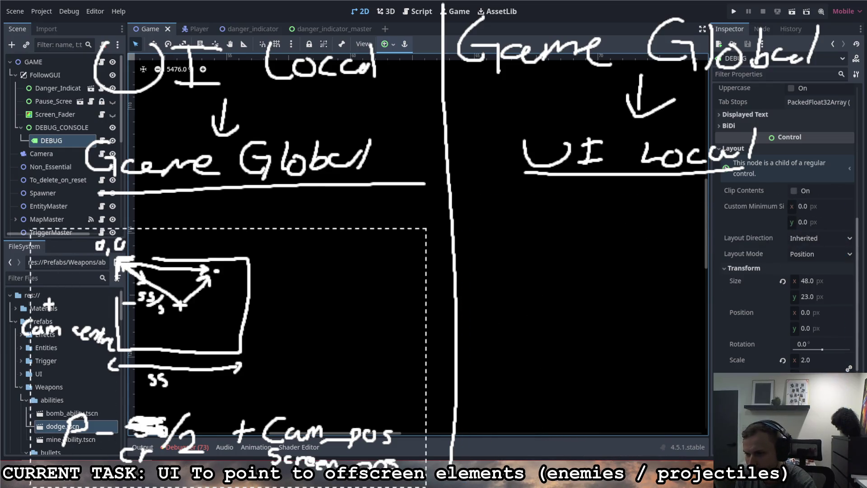
Step: Erase the left diagram and draw a new screen box labelled SS, with SS /cz giving CR
{"action": "key", "text": "ctrl+z"}
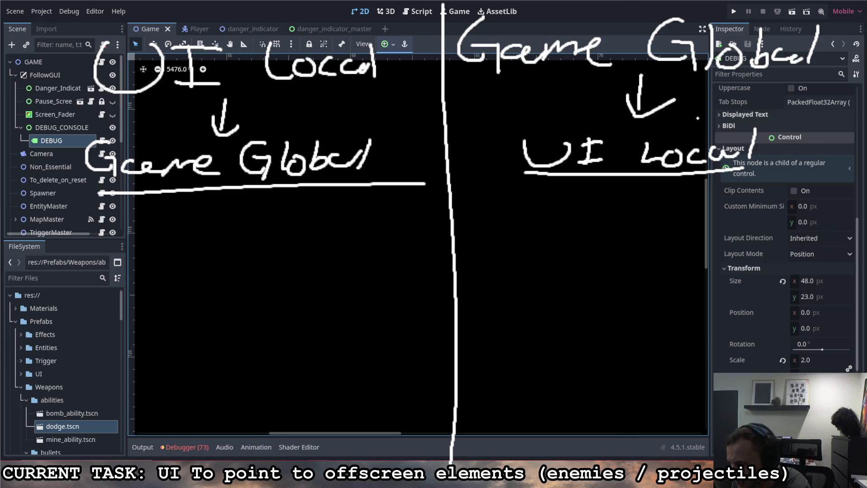
{"action": "mouse_move", "coordinate": [115, 247]}
{"action": "left_mouse_down"}
{"action": "mouse_move", "coordinate": [213, 244]}
{"action": "mouse_move", "coordinate": [222, 310]}
{"action": "mouse_move", "coordinate": [125, 312]}
{"action": "mouse_move", "coordinate": [113, 246]}
{"action": "left_mouse_up"}
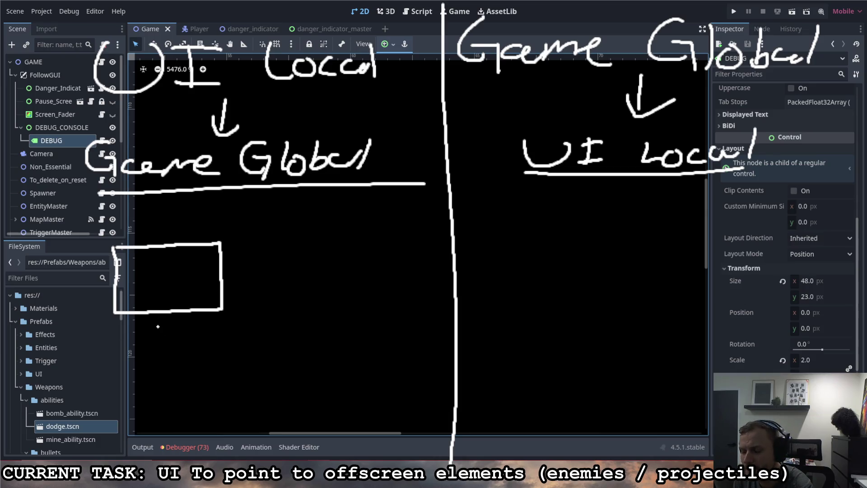
{"action": "mouse_move", "coordinate": [130, 323]}
{"action": "left_mouse_down"}
{"action": "mouse_move", "coordinate": [118, 340]}
{"action": "mouse_move", "coordinate": [139, 333]}
{"action": "mouse_move", "coordinate": [137, 340]}
{"action": "left_mouse_up"}
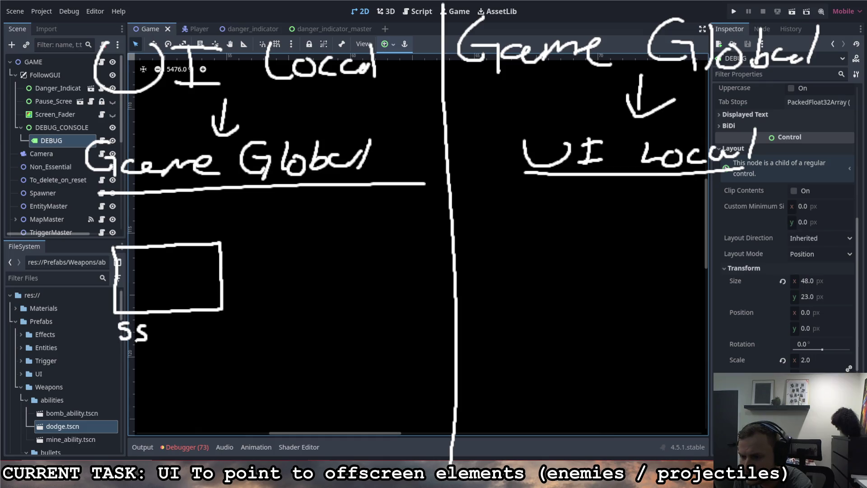
{"action": "mouse_move", "coordinate": [205, 327]}
{"action": "left_mouse_down"}
{"action": "mouse_move", "coordinate": [198, 343]}
{"action": "mouse_move", "coordinate": [207, 345]}
{"action": "left_mouse_up"}
{"action": "mouse_move", "coordinate": [208, 328]}
{"action": "left_mouse_down"}
{"action": "mouse_move", "coordinate": [208, 345]}
{"action": "mouse_move", "coordinate": [218, 331]}
{"action": "mouse_move", "coordinate": [220, 344]}
{"action": "left_mouse_up"}
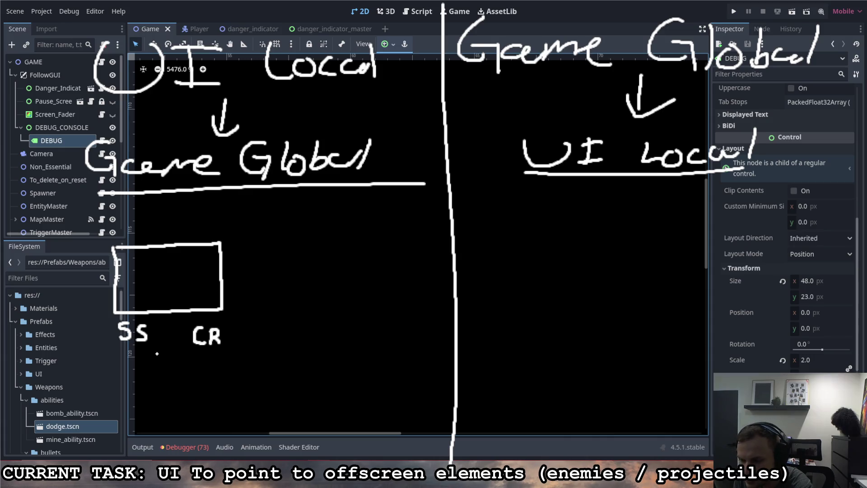
{"action": "left_click_drag", "start_coordinate": [135, 351], "coordinate": [146, 371]}
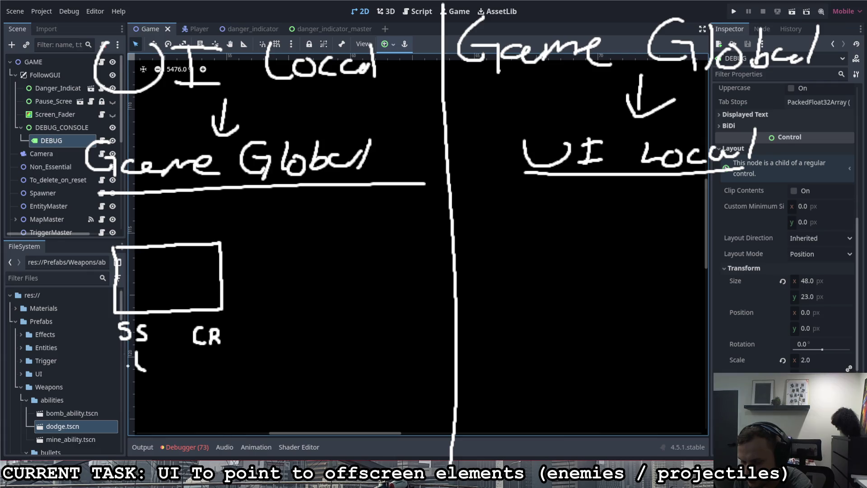
{"action": "mouse_move", "coordinate": [152, 377]}
{"action": "left_mouse_down"}
{"action": "mouse_move", "coordinate": [159, 369]}
{"action": "mouse_move", "coordinate": [167, 380]}
{"action": "mouse_move", "coordinate": [193, 385]}
{"action": "mouse_move", "coordinate": [206, 354]}
{"action": "mouse_move", "coordinate": [207, 360]}
{"action": "left_mouse_up"}
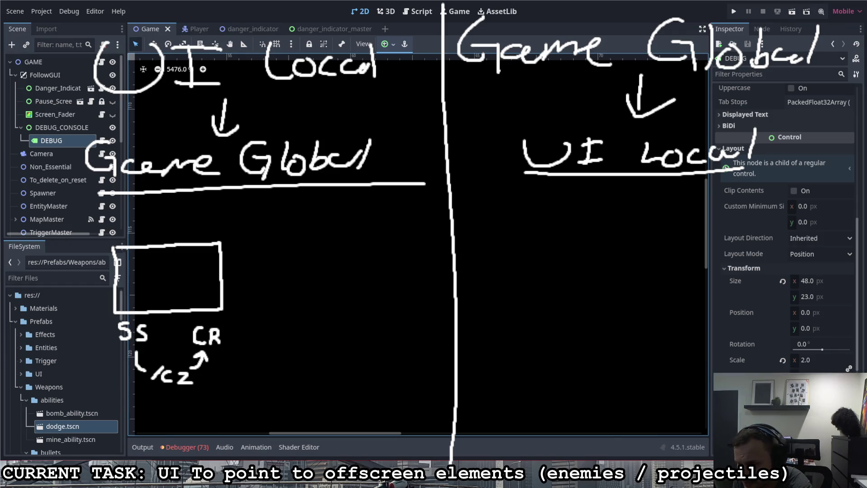
{"action": "mouse_move", "coordinate": [116, 248]}
{"action": "left_mouse_down"}
{"action": "mouse_move", "coordinate": [145, 238]}
{"action": "mouse_move", "coordinate": [212, 239]}
{"action": "left_mouse_up"}
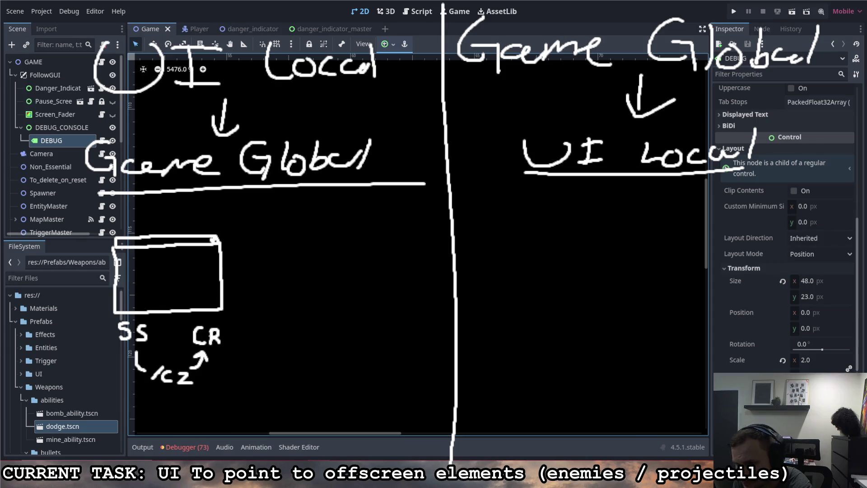
{"action": "mouse_move", "coordinate": [111, 323]}
{"action": "left_mouse_down"}
{"action": "mouse_move", "coordinate": [90, 262]}
{"action": "mouse_move", "coordinate": [107, 233]}
{"action": "mouse_move", "coordinate": [109, 247]}
{"action": "left_mouse_up"}
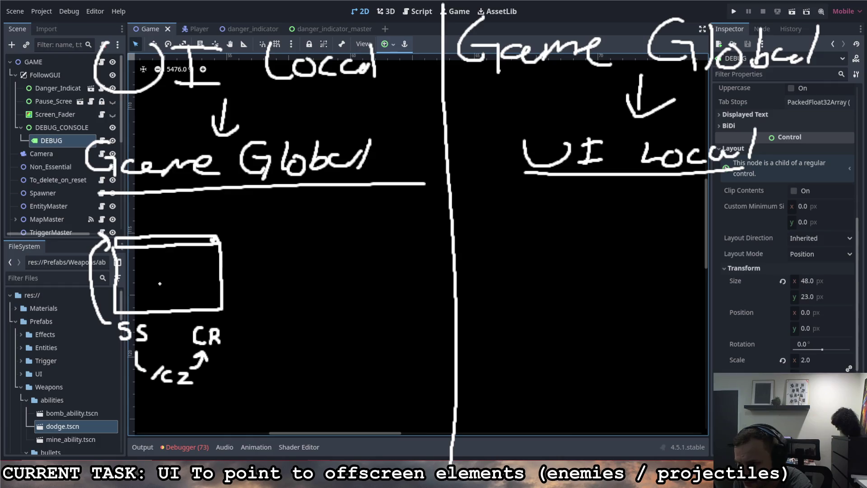
Step: Dot several sample points inside the screen rectangle
{"action": "left_click", "coordinate": [137, 263]}
{"action": "left_click", "coordinate": [142, 288]}
{"action": "left_click", "coordinate": [157, 292]}
{"action": "left_click", "coordinate": [165, 266]}
{"action": "left_click", "coordinate": [194, 266]}
Step: Box the /cz label, add marks by SS and above the box, and tag CR as UI
{"action": "left_click_drag", "start_coordinate": [208, 308], "coordinate": [175, 287]}
{"action": "mouse_move", "coordinate": [197, 362]}
{"action": "left_mouse_down"}
{"action": "mouse_move", "coordinate": [154, 361]}
{"action": "mouse_move", "coordinate": [149, 392]}
{"action": "left_mouse_up"}
{"action": "left_click_drag", "start_coordinate": [221, 341], "coordinate": [232, 337]}
{"action": "left_click_drag", "start_coordinate": [149, 391], "coordinate": [159, 396]}
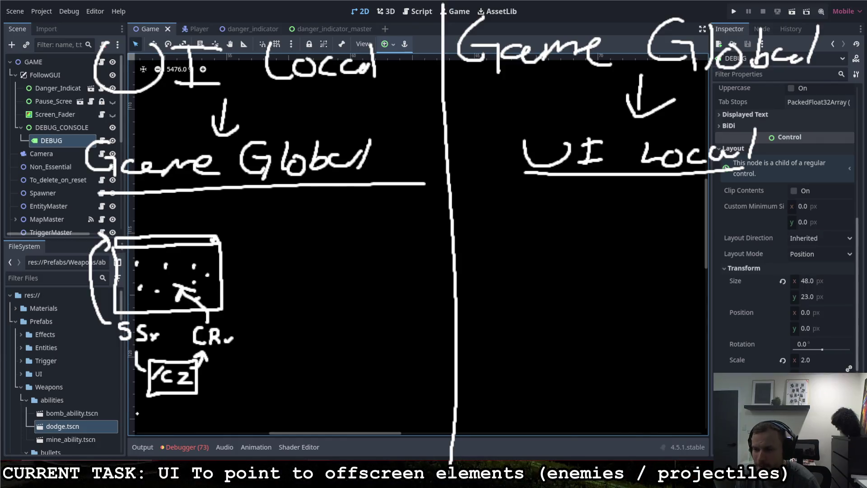
{"action": "left_click", "coordinate": [139, 344]}
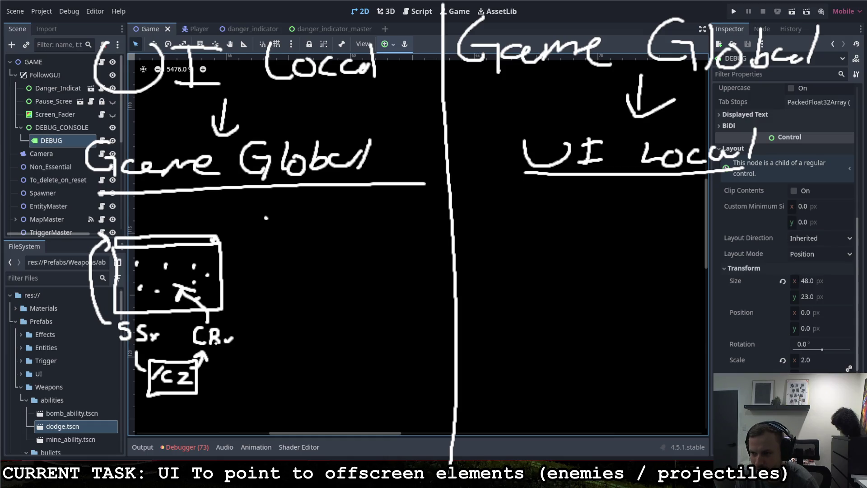
{"action": "left_click", "coordinate": [209, 276]}
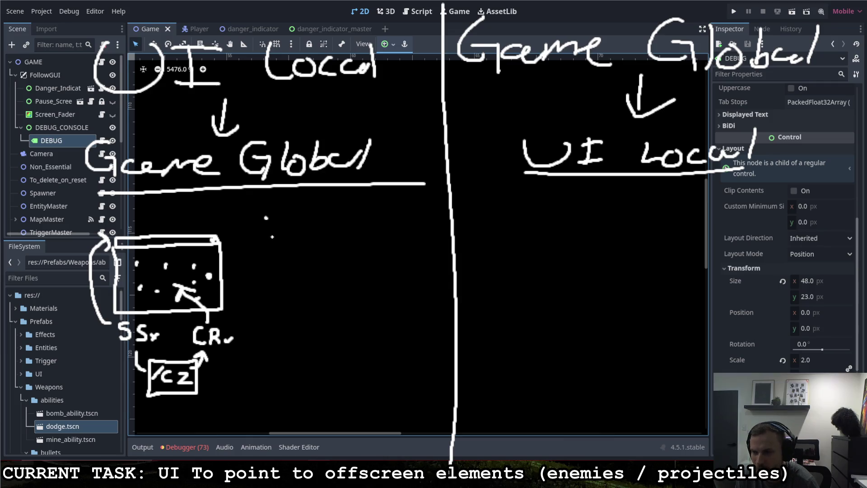
{"action": "left_click", "coordinate": [268, 220]}
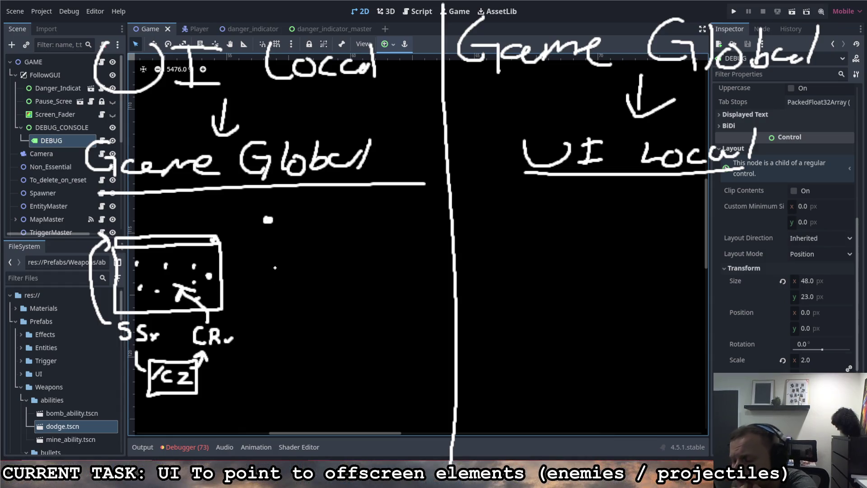
{"action": "left_click_drag", "start_coordinate": [220, 353], "coordinate": [239, 369]}
Step: Replace the CR tag with 'UI' beside the CZ box and label the other side 'GP'
{"action": "mouse_move", "coordinate": [232, 356]}
{"action": "left_mouse_down"}
{"action": "mouse_move", "coordinate": [245, 356]}
{"action": "mouse_move", "coordinate": [246, 368]}
{"action": "left_mouse_up"}
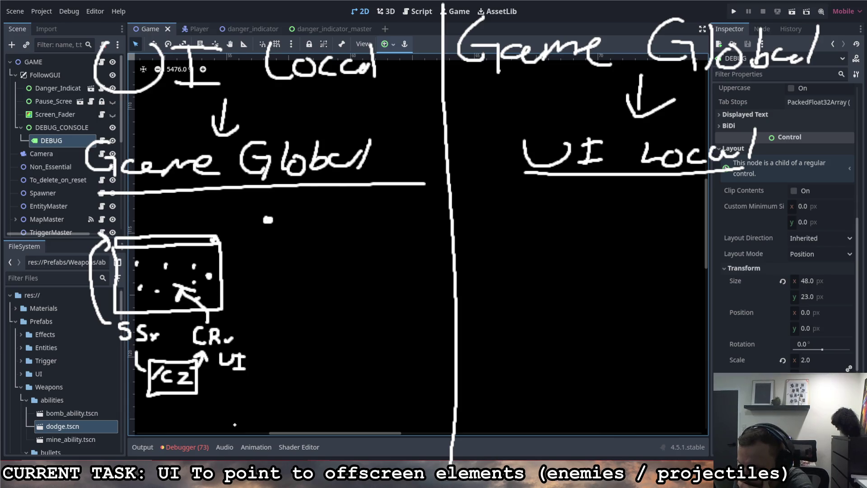
{"action": "key", "text": "ctrl+z"}
{"action": "key", "text": "ctrl+z"}
{"action": "key", "text": "ctrl+z"}
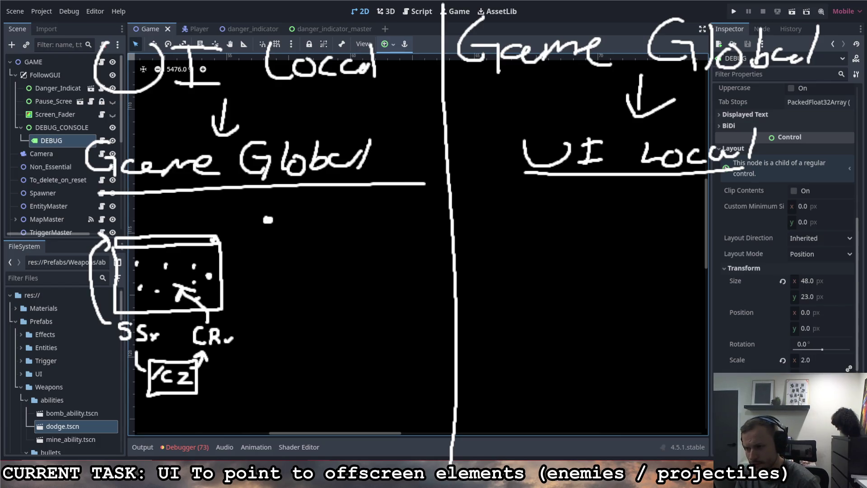
{"action": "mouse_move", "coordinate": [94, 349]}
{"action": "left_mouse_down"}
{"action": "mouse_move", "coordinate": [100, 359]}
{"action": "mouse_move", "coordinate": [106, 349]}
{"action": "left_mouse_up"}
{"action": "left_click_drag", "start_coordinate": [113, 349], "coordinate": [120, 356]}
{"action": "mouse_move", "coordinate": [226, 354]}
{"action": "left_mouse_down"}
{"action": "mouse_move", "coordinate": [231, 368]}
{"action": "mouse_move", "coordinate": [239, 362]}
{"action": "left_mouse_up"}
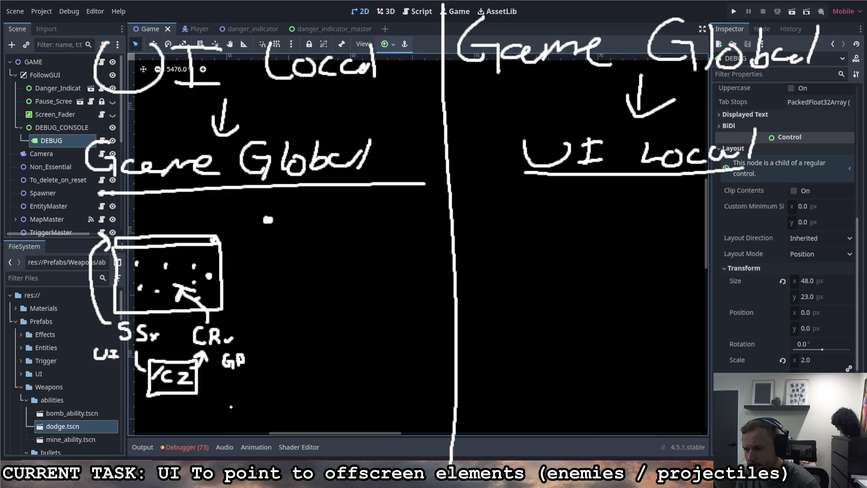
{"action": "left_click", "coordinate": [185, 340]}
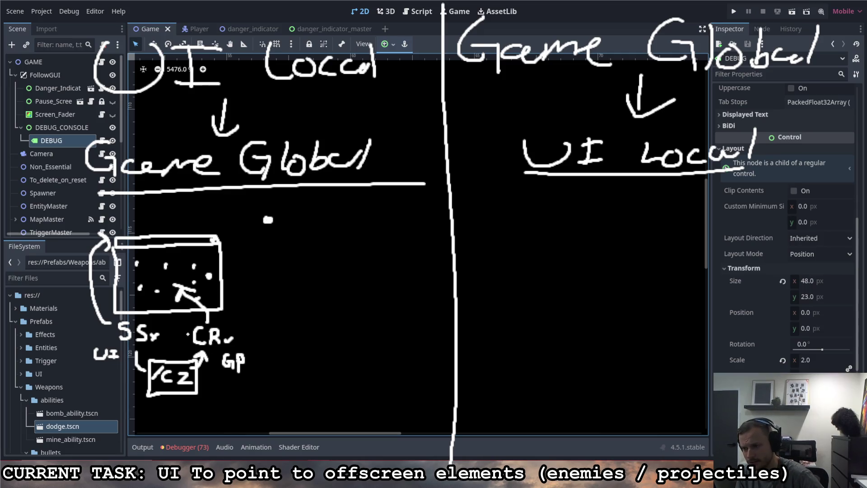
Step: Draw curved arrows around the CZ box, write '×cz' beneath, and select the Danger_Indicator node
{"action": "mouse_move", "coordinate": [233, 378]}
{"action": "left_mouse_down"}
{"action": "mouse_move", "coordinate": [227, 399]}
{"action": "mouse_move", "coordinate": [166, 414]}
{"action": "mouse_move", "coordinate": [131, 401]}
{"action": "mouse_move", "coordinate": [114, 371]}
{"action": "mouse_move", "coordinate": [124, 380]}
{"action": "left_mouse_up"}
{"action": "mouse_move", "coordinate": [151, 419]}
{"action": "left_mouse_down"}
{"action": "mouse_move", "coordinate": [159, 427]}
{"action": "mouse_move", "coordinate": [151, 428]}
{"action": "mouse_move", "coordinate": [189, 430]}
{"action": "left_mouse_up"}
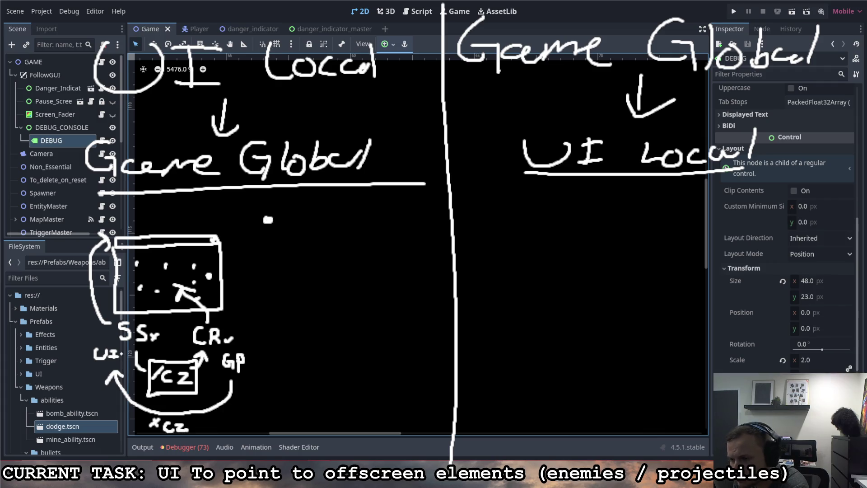
{"action": "mouse_move", "coordinate": [130, 368]}
{"action": "left_mouse_down"}
{"action": "mouse_move", "coordinate": [149, 388]}
{"action": "mouse_move", "coordinate": [219, 370]}
{"action": "left_mouse_up"}
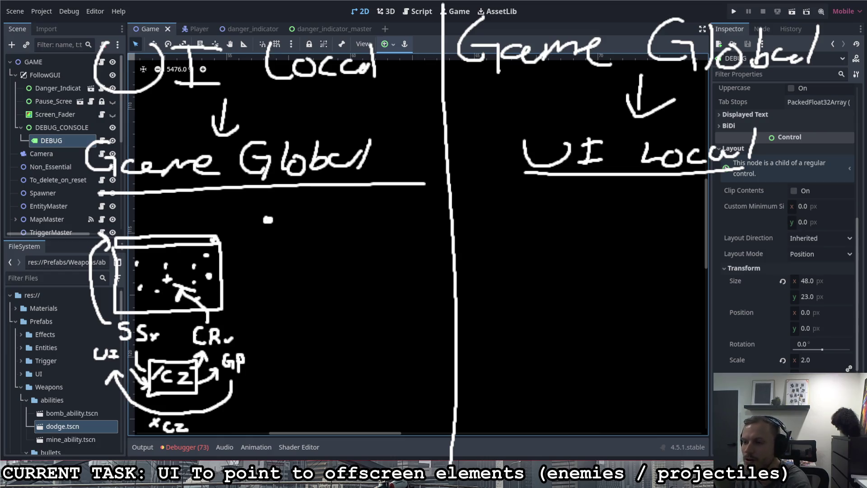
{"action": "left_click", "coordinate": [64, 88]}
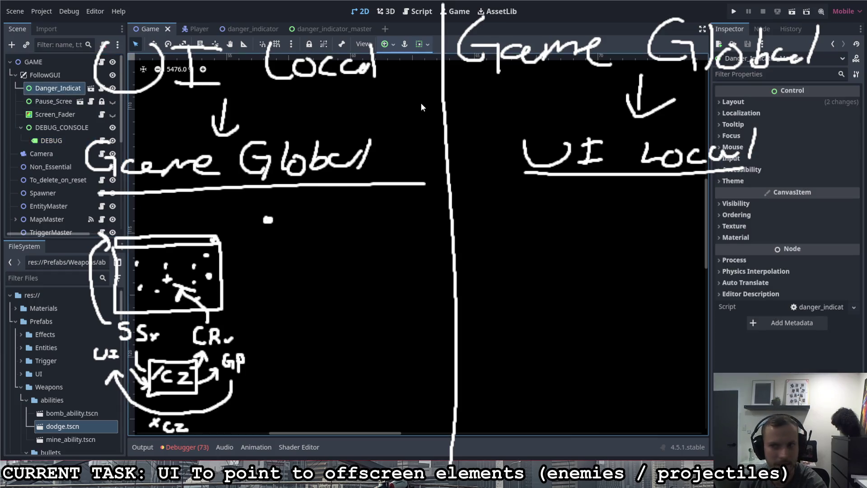
Step: Set Danger_Indicator's anchors preset to Center, then select DEBUG_CONSOLE to compare
{"action": "left_click", "coordinate": [801, 223]}
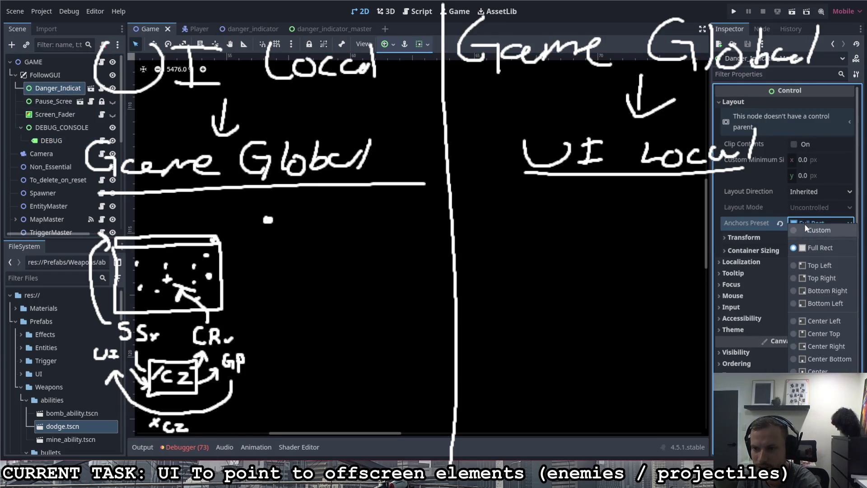
{"action": "left_click", "coordinate": [820, 371]}
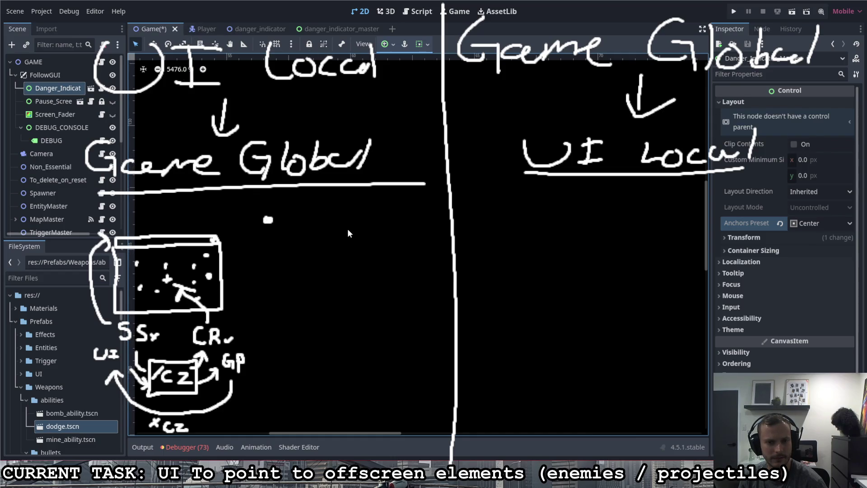
{"action": "left_click", "coordinate": [423, 249]}
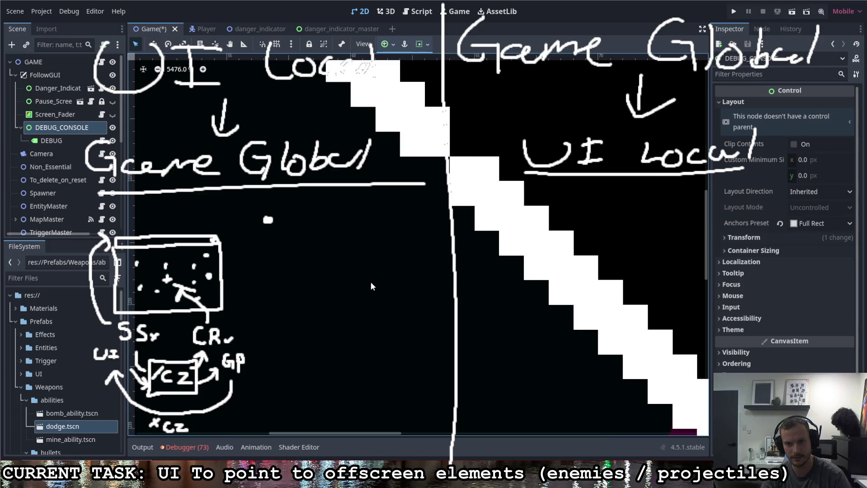
Step: Zoom the 2D viewport out from 5476% until the full level is visible
{"action": "scroll", "coordinate": [370, 281], "scroll_direction": "down", "scroll_amount": 3}
{"action": "scroll", "coordinate": [388, 274], "scroll_direction": "down", "scroll_amount": 15}
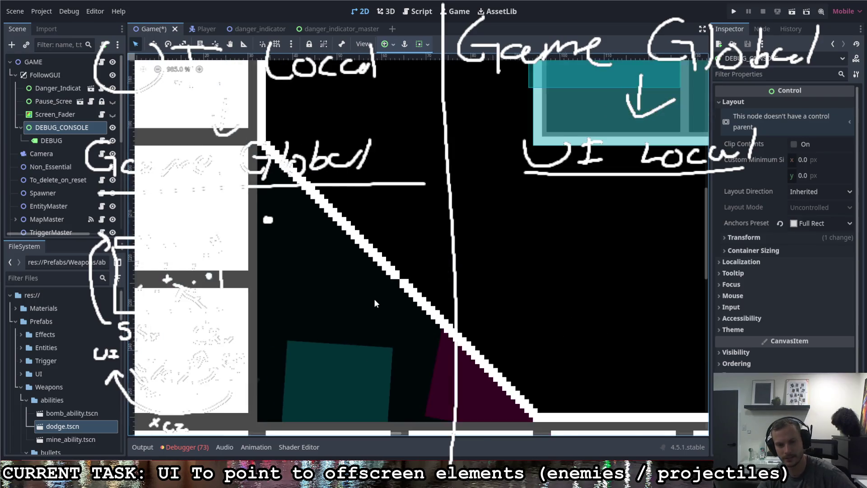
{"action": "scroll", "coordinate": [446, 267], "scroll_direction": "down", "scroll_amount": 1}
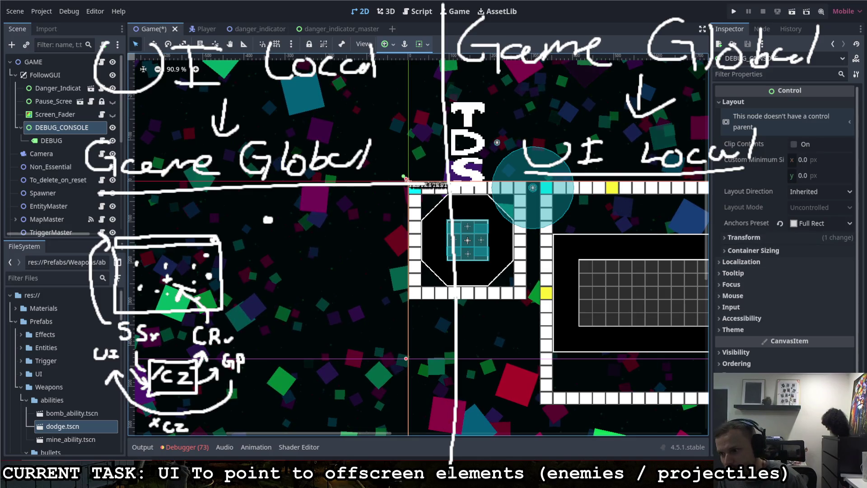
{"action": "scroll", "coordinate": [333, 212], "scroll_direction": "down", "scroll_amount": 9}
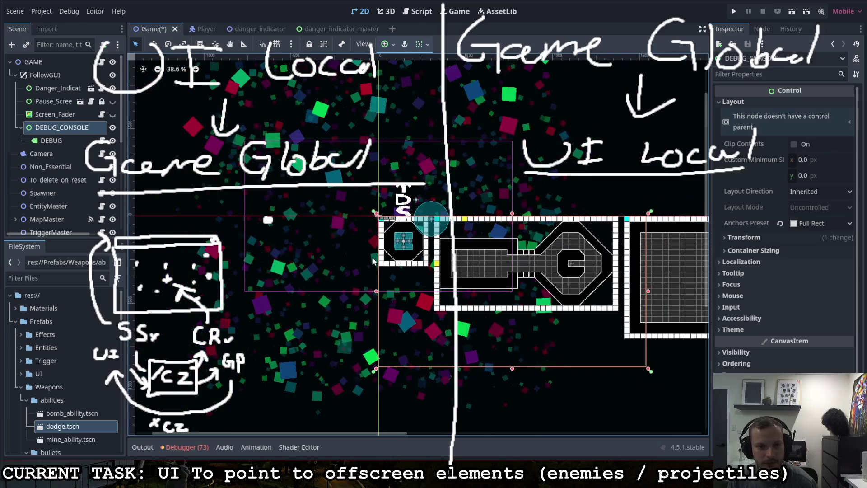
Step: Zoom to 68.3%, check the nodes under the canvas point, and reselect Danger_Indicator
{"action": "scroll", "coordinate": [367, 216], "scroll_direction": "up", "scroll_amount": 6}
{"action": "right_click", "coordinate": [386, 209], "text": "alt"}
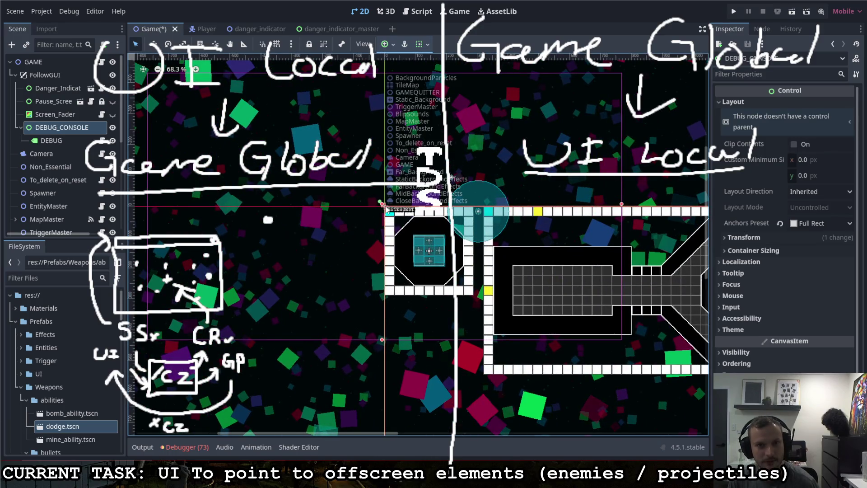
{"action": "left_click", "coordinate": [353, 175]}
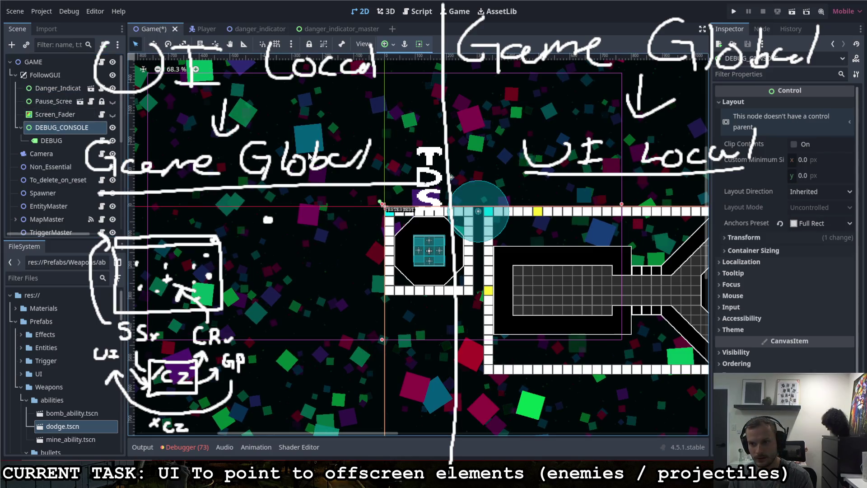
{"action": "left_click", "coordinate": [50, 90]}
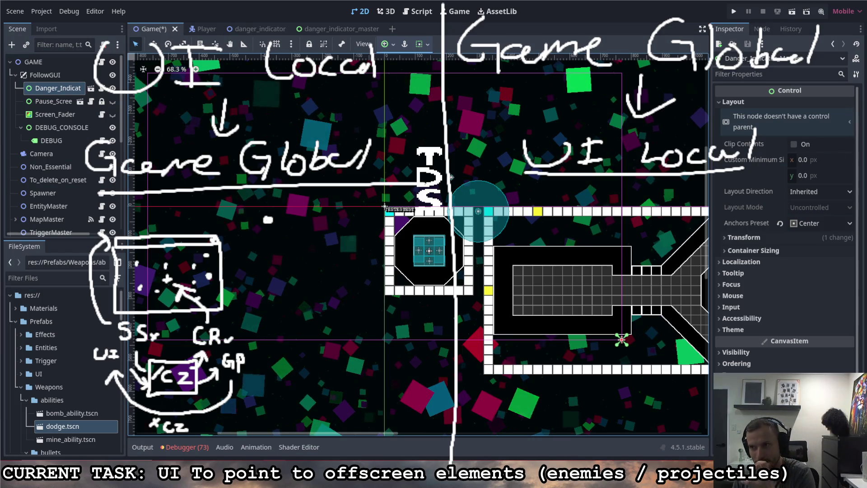
Step: Delete the lower-left sketch, finish rescaling the headings, deselect, and save the Game scene
{"action": "mouse_move", "coordinate": [323, 207]}
{"action": "left_mouse_down"}
{"action": "mouse_move", "coordinate": [222, 267]}
{"action": "mouse_move", "coordinate": [87, 464]}
{"action": "left_mouse_up"}
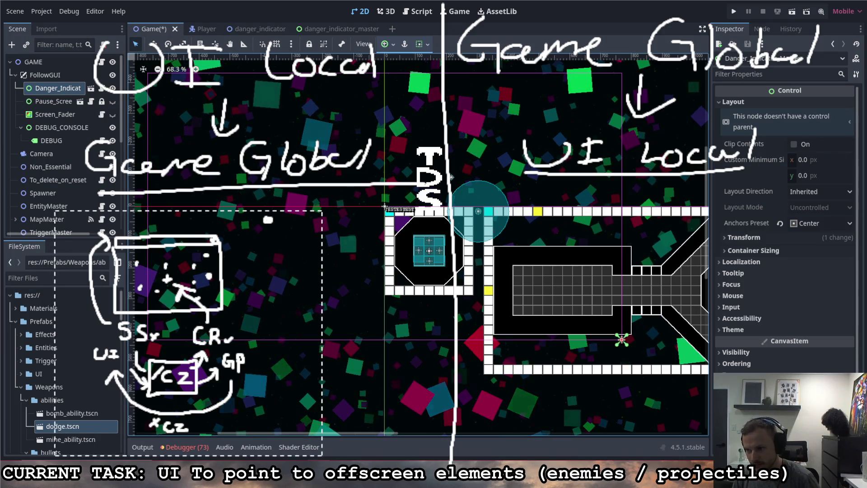
{"action": "key", "text": "Delete"}
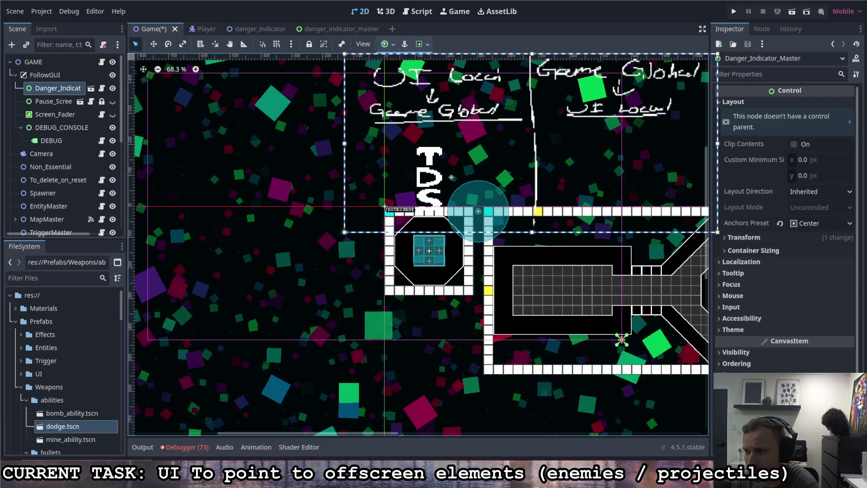
{"action": "key", "text": "Escape"}
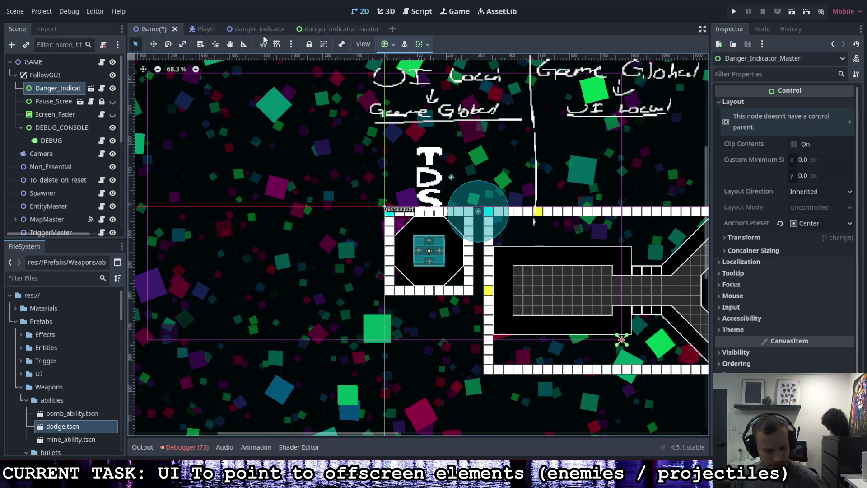
{"action": "left_click", "coordinate": [257, 142]}
{"action": "key", "text": "ctrl+s"}
Step: Switch to the danger_indicator_master scene and open its script
{"action": "left_click", "coordinate": [316, 28]}
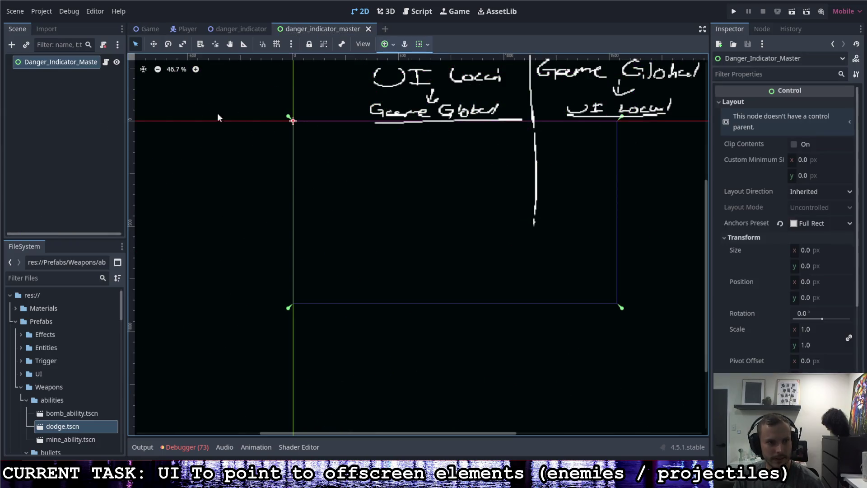
{"action": "left_click", "coordinate": [105, 62]}
{"action": "scroll", "coordinate": [342, 274], "scroll_direction": "up", "scroll_amount": 8}
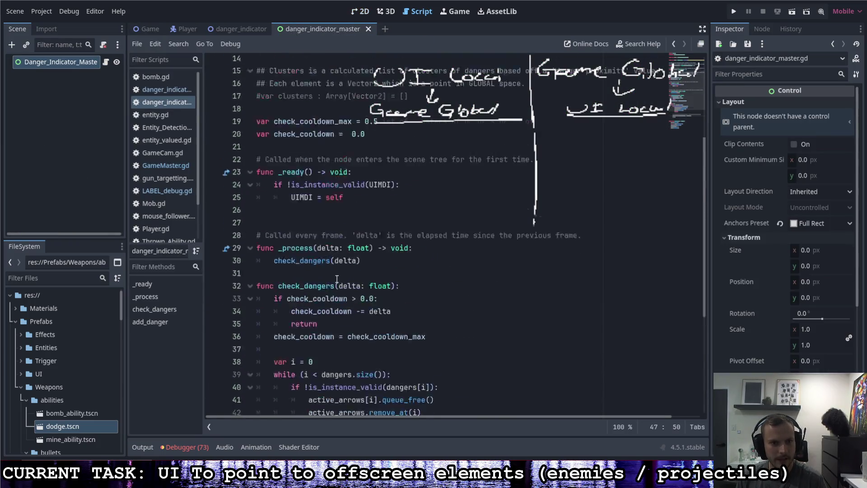
{"action": "scroll", "coordinate": [344, 269], "scroll_direction": "down", "scroll_amount": 8}
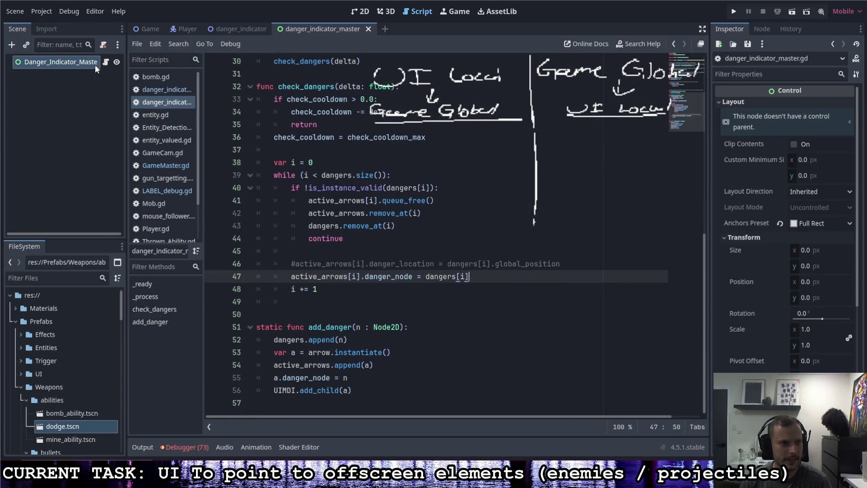
{"action": "scroll", "coordinate": [347, 194], "scroll_direction": "up", "scroll_amount": 6}
{"action": "scroll", "coordinate": [352, 194], "scroll_direction": "up", "scroll_amount": 4}
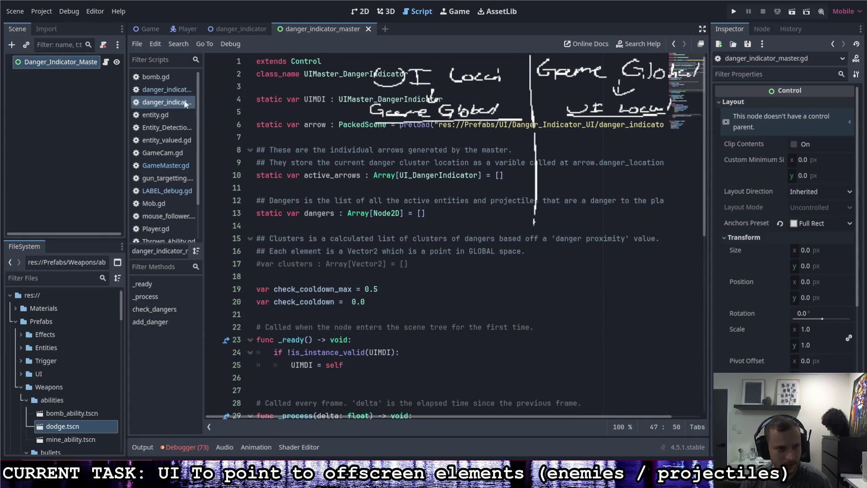
Step: Open the danger_indicator.gd script and highlight screen_size/2 on line 20
{"action": "left_click", "coordinate": [173, 90]}
{"action": "scroll", "coordinate": [379, 193], "scroll_direction": "up", "scroll_amount": 2}
{"action": "scroll", "coordinate": [379, 193], "scroll_direction": "down", "scroll_amount": 3}
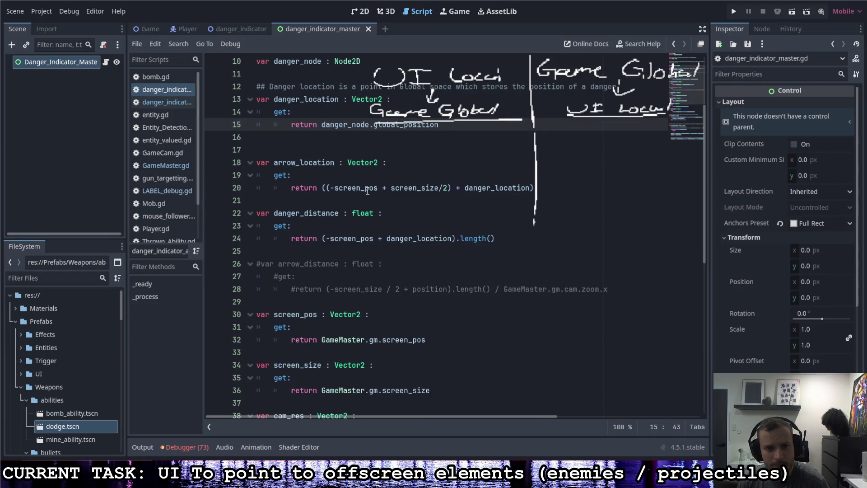
{"action": "left_click_drag", "start_coordinate": [391, 189], "coordinate": [448, 189]}
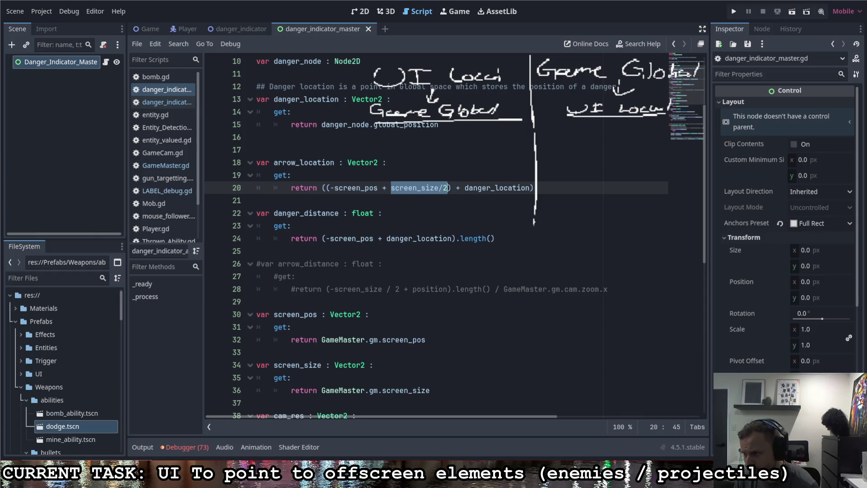
Step: Underline the Game Global heading, write GP beneath it, and draw a screen box labelled CR
{"action": "left_click_drag", "start_coordinate": [547, 84], "coordinate": [696, 80]}
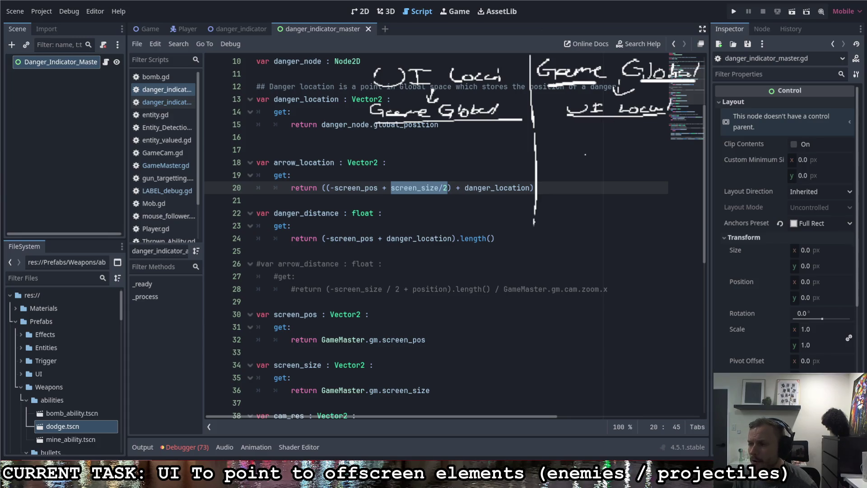
{"action": "mouse_move", "coordinate": [573, 167]}
{"action": "left_mouse_down"}
{"action": "mouse_move", "coordinate": [570, 180]}
{"action": "mouse_move", "coordinate": [586, 179]}
{"action": "left_mouse_up"}
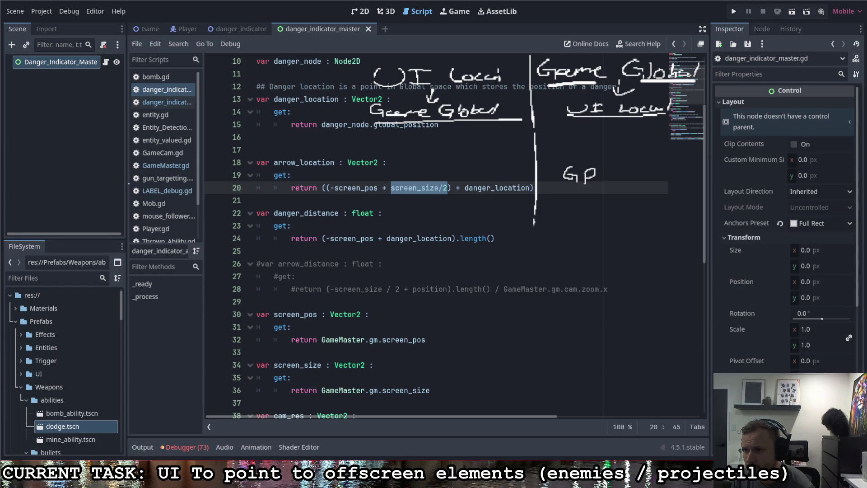
{"action": "mouse_move", "coordinate": [98, 239]}
{"action": "left_mouse_down"}
{"action": "mouse_move", "coordinate": [99, 174]}
{"action": "mouse_move", "coordinate": [192, 173]}
{"action": "mouse_move", "coordinate": [206, 206]}
{"action": "mouse_move", "coordinate": [194, 244]}
{"action": "mouse_move", "coordinate": [97, 247]}
{"action": "mouse_move", "coordinate": [96, 240]}
{"action": "mouse_move", "coordinate": [100, 272]}
{"action": "mouse_move", "coordinate": [110, 265]}
{"action": "mouse_move", "coordinate": [103, 281]}
{"action": "mouse_move", "coordinate": [117, 288]}
{"action": "left_mouse_up"}
{"action": "mouse_move", "coordinate": [191, 255]}
{"action": "left_mouse_down"}
{"action": "mouse_move", "coordinate": [183, 261]}
{"action": "mouse_move", "coordinate": [206, 270]}
{"action": "mouse_move", "coordinate": [186, 290]}
{"action": "mouse_move", "coordinate": [201, 286]}
{"action": "left_mouse_up"}
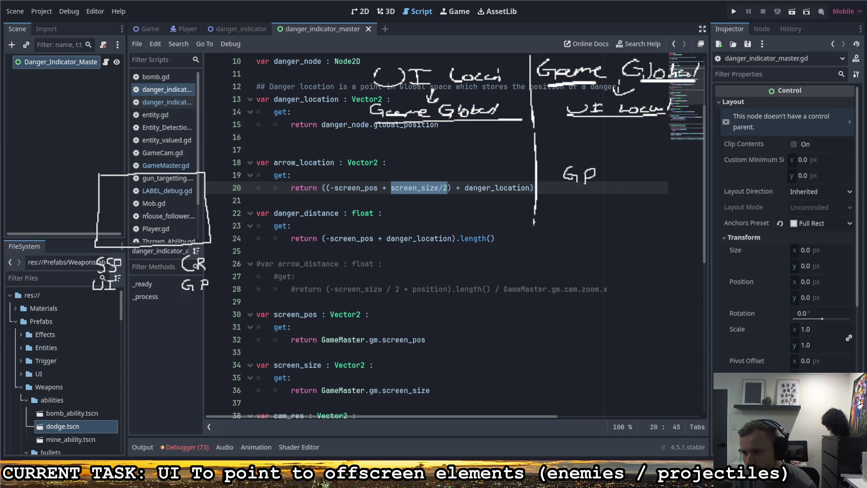
Step: Sketch /cz between UI and GP with arrows back and forth, and write Cz below
{"action": "left_click_drag", "start_coordinate": [190, 278], "coordinate": [212, 275]}
{"action": "key", "text": "ctrl+z"}
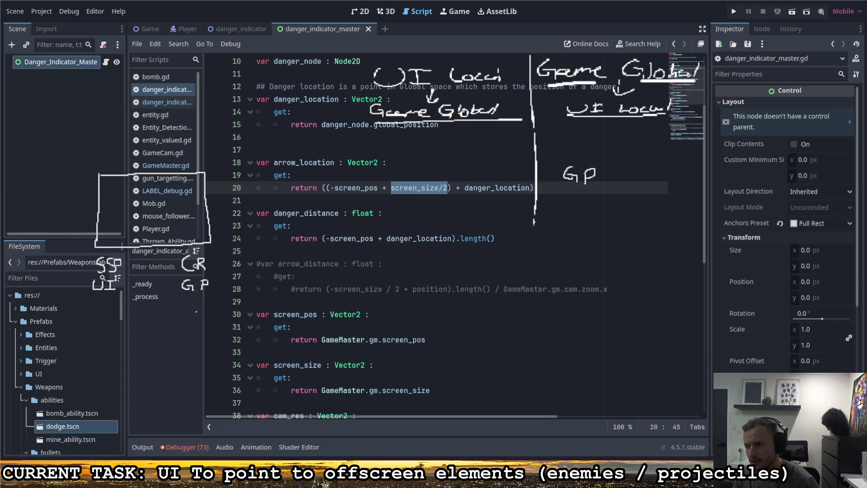
{"action": "mouse_move", "coordinate": [115, 300]}
{"action": "left_mouse_down"}
{"action": "mouse_move", "coordinate": [148, 324]}
{"action": "mouse_move", "coordinate": [182, 306]}
{"action": "left_mouse_up"}
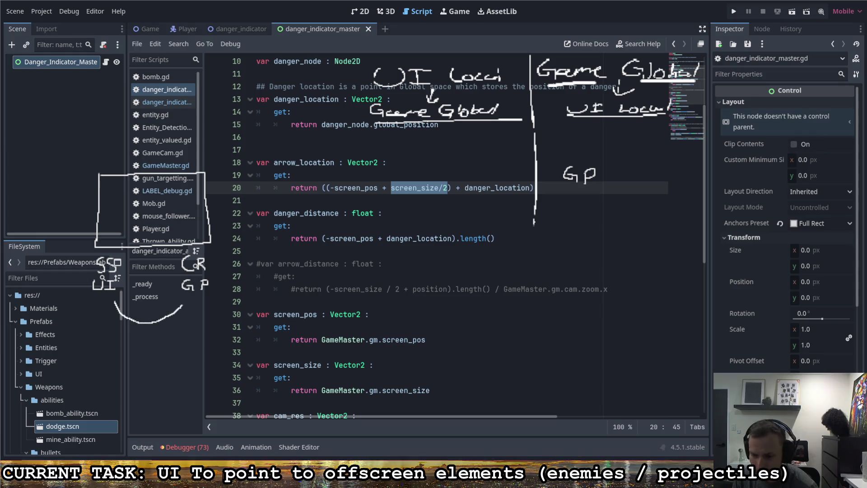
{"action": "key", "text": "ctrl+z"}
{"action": "mouse_move", "coordinate": [132, 320]}
{"action": "left_mouse_down"}
{"action": "mouse_move", "coordinate": [144, 310]}
{"action": "mouse_move", "coordinate": [146, 322]}
{"action": "mouse_move", "coordinate": [168, 321]}
{"action": "left_mouse_up"}
{"action": "mouse_move", "coordinate": [113, 300]}
{"action": "left_mouse_down"}
{"action": "mouse_move", "coordinate": [128, 312]}
{"action": "mouse_move", "coordinate": [180, 298]}
{"action": "left_mouse_up"}
{"action": "left_click_drag", "start_coordinate": [171, 301], "coordinate": [183, 307]}
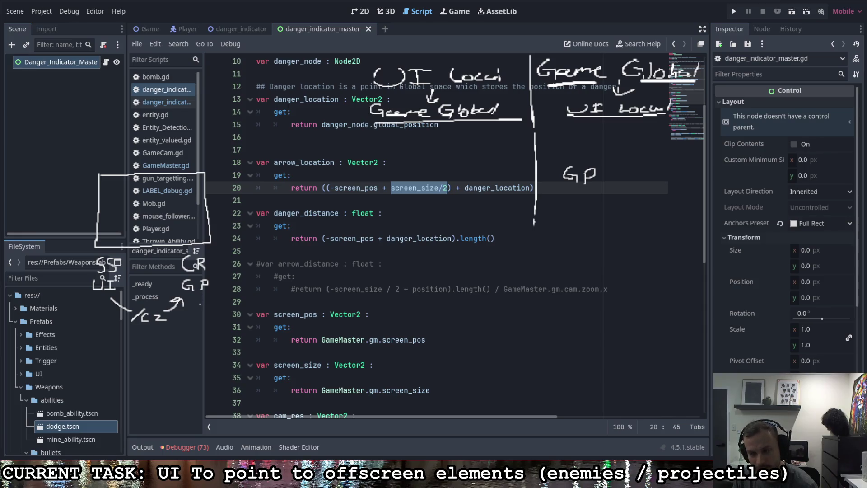
{"action": "mouse_move", "coordinate": [200, 302]}
{"action": "left_mouse_down"}
{"action": "mouse_move", "coordinate": [180, 338]}
{"action": "mouse_move", "coordinate": [131, 345]}
{"action": "mouse_move", "coordinate": [148, 353]}
{"action": "mouse_move", "coordinate": [161, 351]}
{"action": "mouse_move", "coordinate": [103, 320]}
{"action": "mouse_move", "coordinate": [101, 306]}
{"action": "mouse_move", "coordinate": [108, 312]}
{"action": "left_mouse_up"}
{"action": "left_click", "coordinate": [165, 349]}
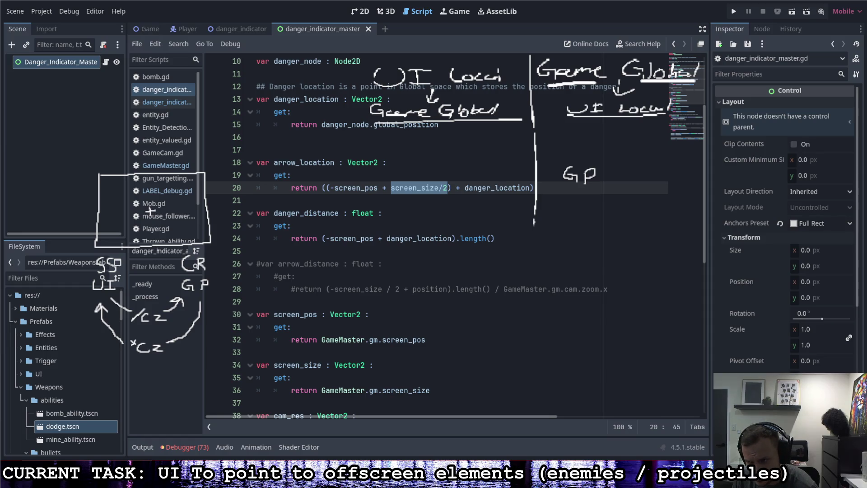
Step: Draw and undo an X on the rectangle, then bracket the Danger_Indicator_Master node
{"action": "mouse_move", "coordinate": [95, 170]}
{"action": "left_mouse_down"}
{"action": "mouse_move", "coordinate": [104, 181]}
{"action": "mouse_move", "coordinate": [96, 182]}
{"action": "left_mouse_up"}
{"action": "key", "text": "ctrl+z"}
{"action": "key", "text": "ctrl+z"}
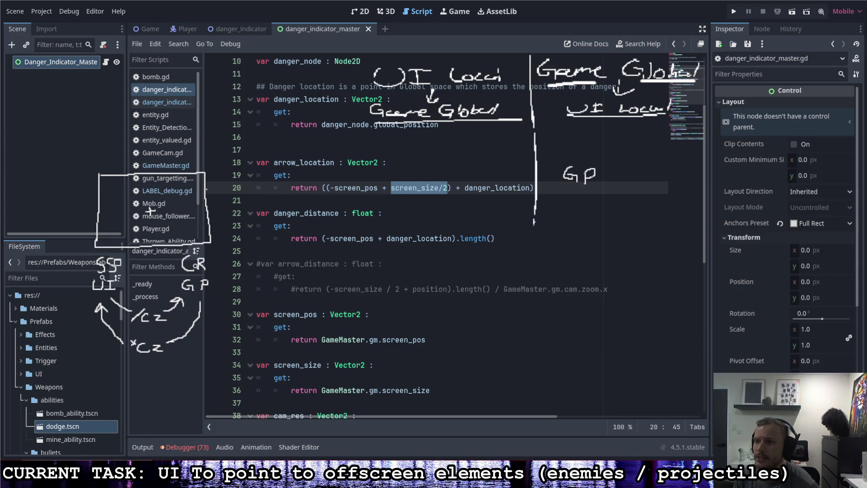
{"action": "mouse_move", "coordinate": [116, 57]}
{"action": "left_mouse_down"}
{"action": "mouse_move", "coordinate": [100, 75]}
{"action": "mouse_move", "coordinate": [133, 77]}
{"action": "left_mouse_up"}
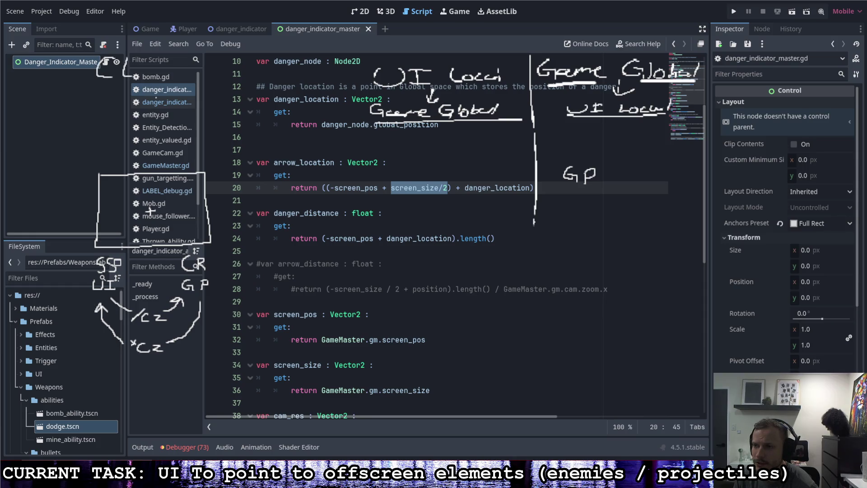
Step: Undo the bracket and handwrite 'Screen Cen' and underlined 'Cam. Screen POS', abbreviated SP
{"action": "key", "text": "ctrl+z"}
{"action": "key", "text": "ctrl+z"}
{"action": "mouse_move", "coordinate": [44, 66]}
{"action": "left_mouse_down"}
{"action": "mouse_move", "coordinate": [32, 73]}
{"action": "mouse_move", "coordinate": [57, 83]}
{"action": "mouse_move", "coordinate": [157, 88]}
{"action": "left_mouse_up"}
{"action": "mouse_move", "coordinate": [41, 101]}
{"action": "left_mouse_down"}
{"action": "mouse_move", "coordinate": [29, 109]}
{"action": "mouse_move", "coordinate": [147, 119]}
{"action": "mouse_move", "coordinate": [154, 138]}
{"action": "mouse_move", "coordinate": [175, 123]}
{"action": "mouse_move", "coordinate": [193, 132]}
{"action": "left_mouse_up"}
{"action": "left_click_drag", "start_coordinate": [32, 127], "coordinate": [188, 134]}
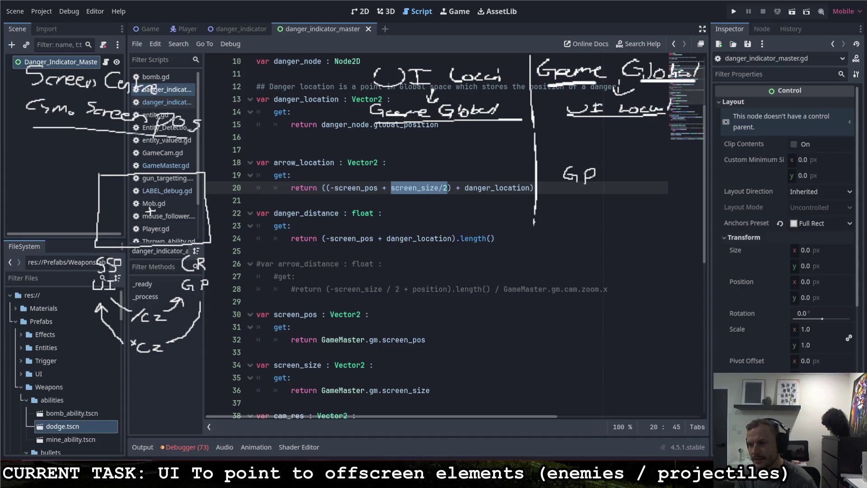
{"action": "mouse_move", "coordinate": [83, 139]}
{"action": "left_mouse_down"}
{"action": "mouse_move", "coordinate": [74, 152]}
{"action": "mouse_move", "coordinate": [91, 147]}
{"action": "left_mouse_up"}
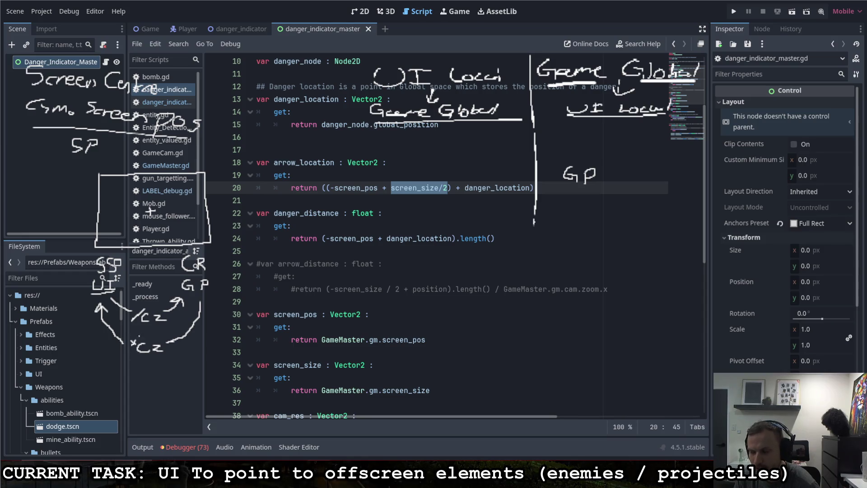
Step: Draw and undo an X on the rectangle corner, then select danger_node.global_position on line 15
{"action": "left_click_drag", "start_coordinate": [102, 169], "coordinate": [89, 181]}
{"action": "left_click_drag", "start_coordinate": [90, 171], "coordinate": [137, 195]}
{"action": "key", "text": "ctrl+z"}
{"action": "key", "text": "ctrl+z"}
{"action": "key", "text": "ctrl+z"}
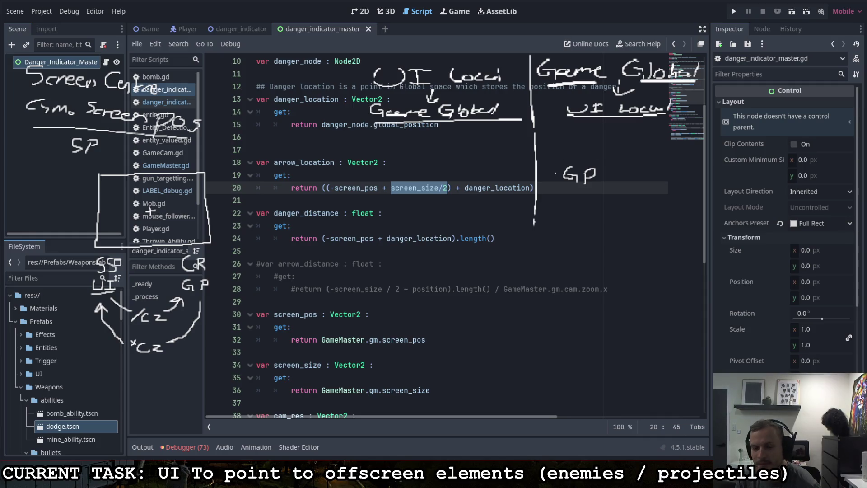
{"action": "left_click", "coordinate": [411, 150]}
{"action": "left_click_drag", "start_coordinate": [438, 124], "coordinate": [317, 124]}
{"action": "scroll", "coordinate": [362, 160], "scroll_direction": "up", "scroll_amount": 2}
{"action": "left_click_drag", "start_coordinate": [321, 200], "coordinate": [439, 201]}
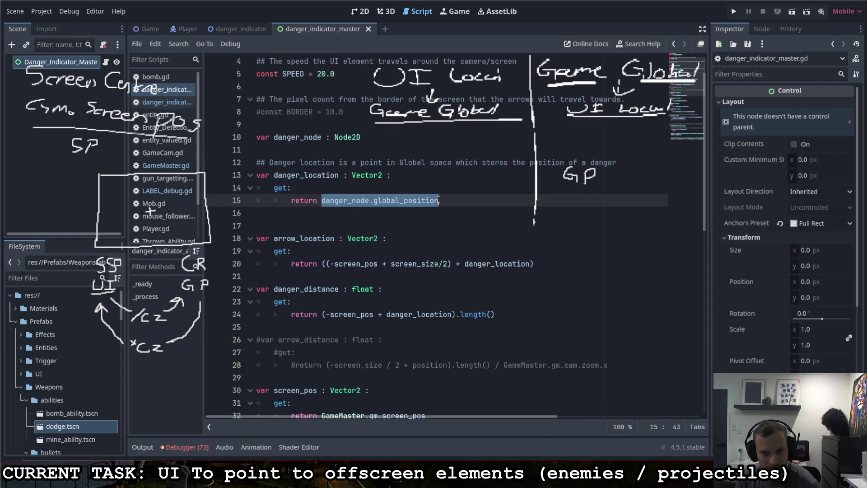
{"action": "left_click", "coordinate": [446, 200]}
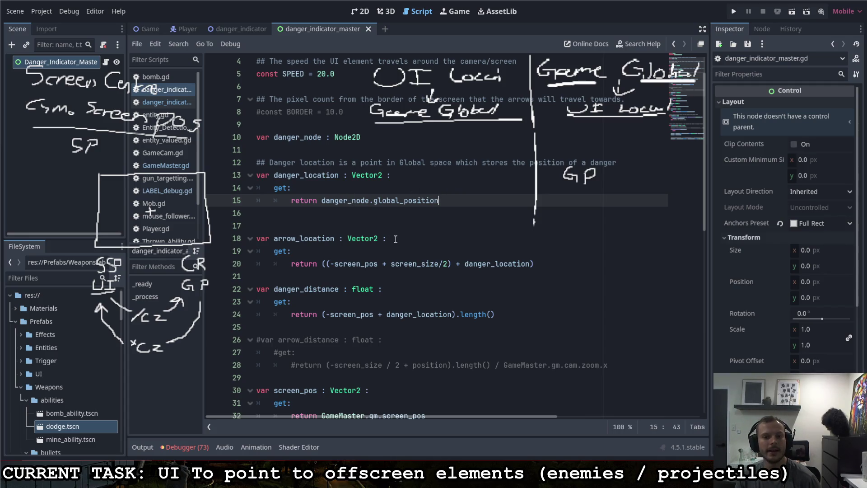
{"action": "left_click", "coordinate": [534, 263]}
{"action": "left_click_drag", "start_coordinate": [534, 263], "coordinate": [322, 263]}
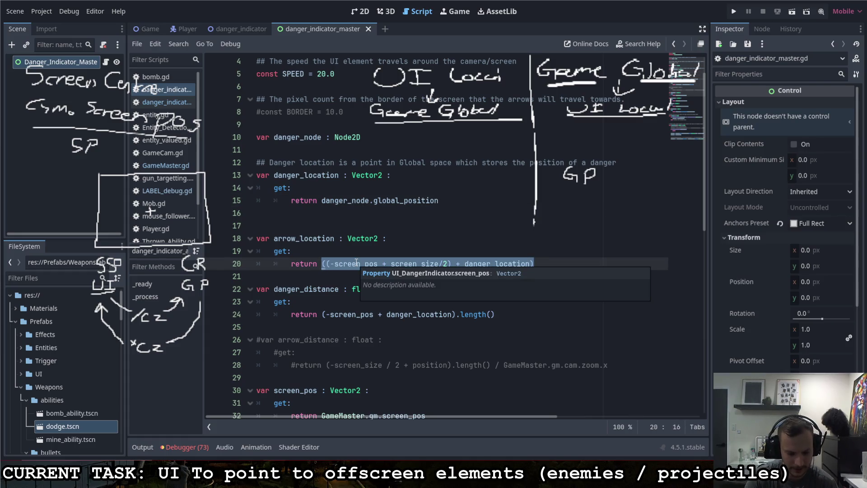
Step: Replace the line 20 return expression, starting it with -screen_pos and danger_location
{"action": "key", "text": "BackSpace"}
{"action": "type", "text": "dan"}
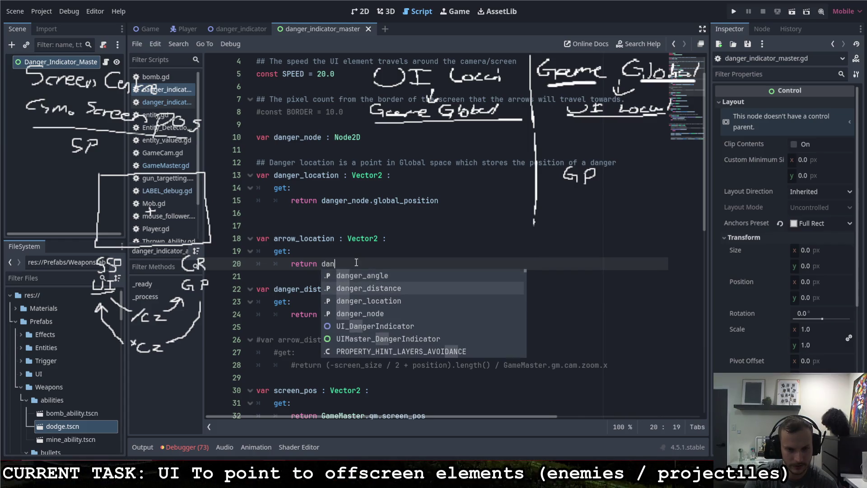
{"action": "key", "text": "Down"}
{"action": "key", "text": "Return"}
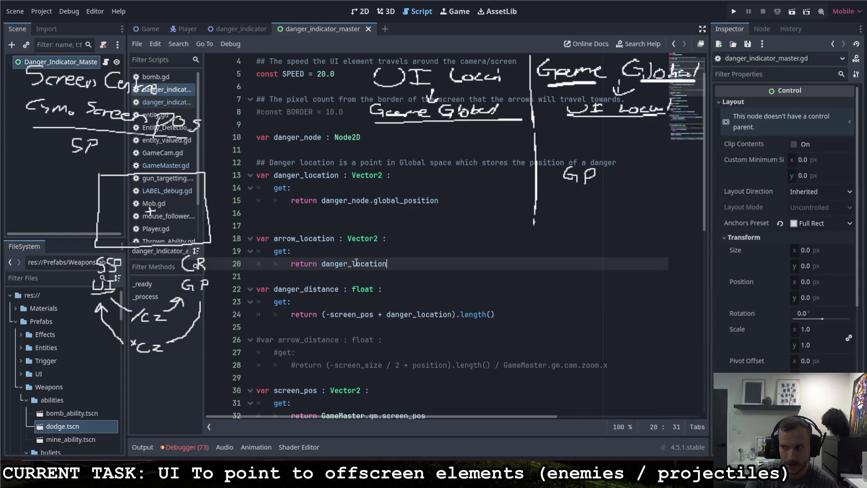
{"action": "type", "text": " - screen"}
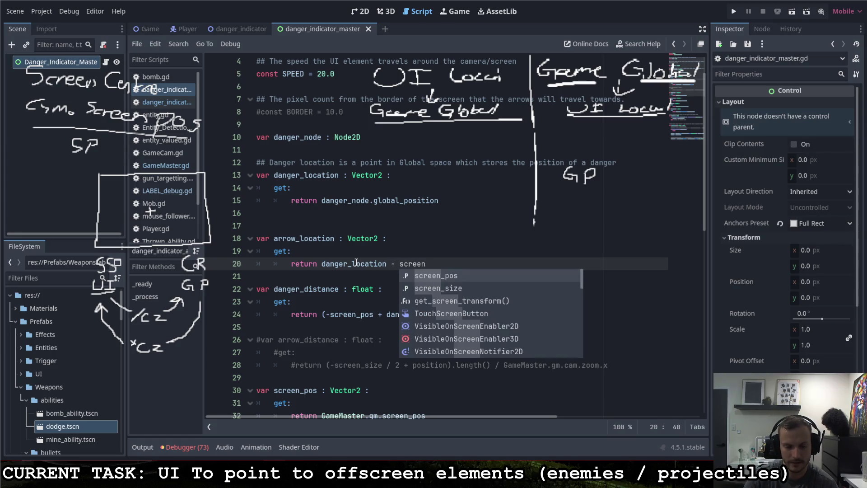
{"action": "left_click", "coordinate": [386, 266], "text": "shift"}
{"action": "key", "text": "BackSpace"}
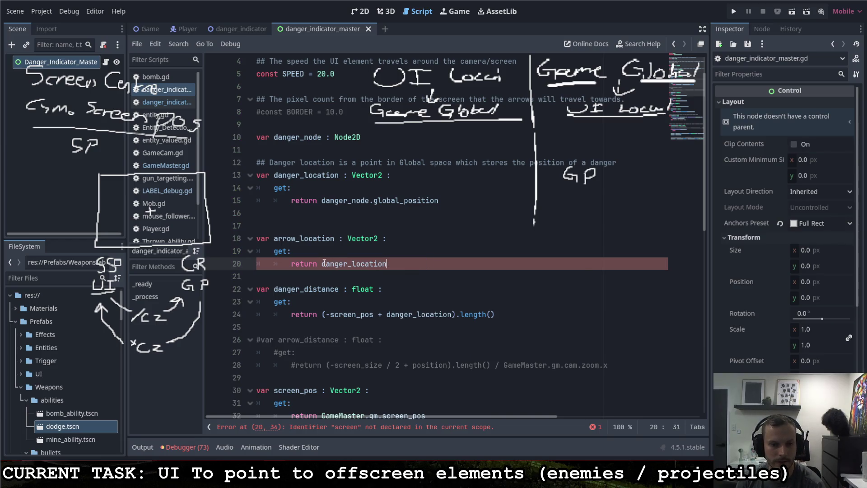
{"action": "left_click", "coordinate": [321, 263]}
{"action": "type", "text": "-screen"}
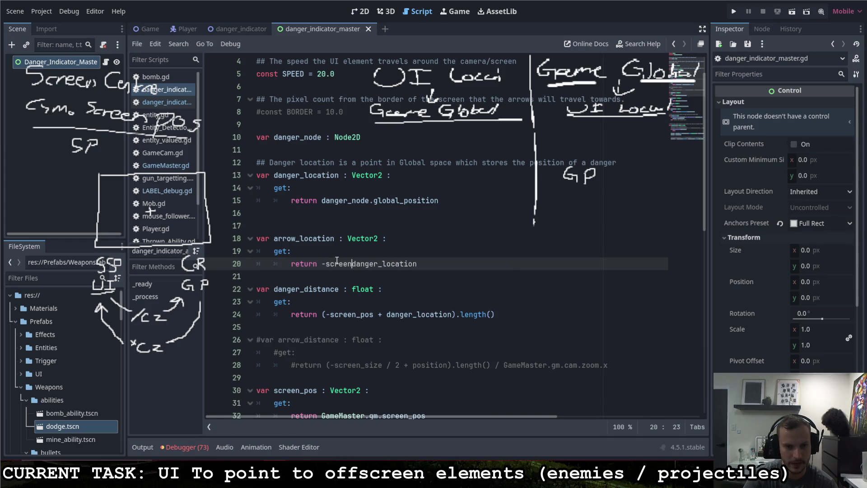
{"action": "key", "text": "Tab"}
Step: Complete the return as -screen_pos + danger_location * cam and select res in cam_res
{"action": "type", "text": "+ danger"}
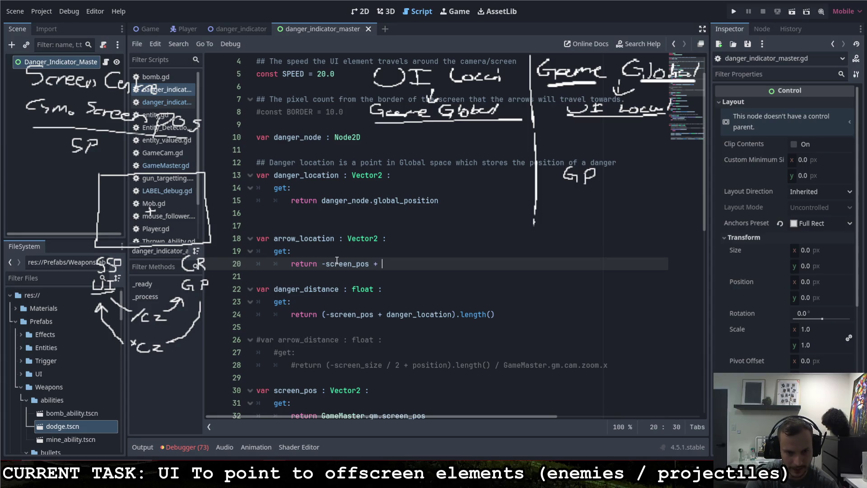
{"action": "key", "text": "Down"}
{"action": "key", "text": "Down"}
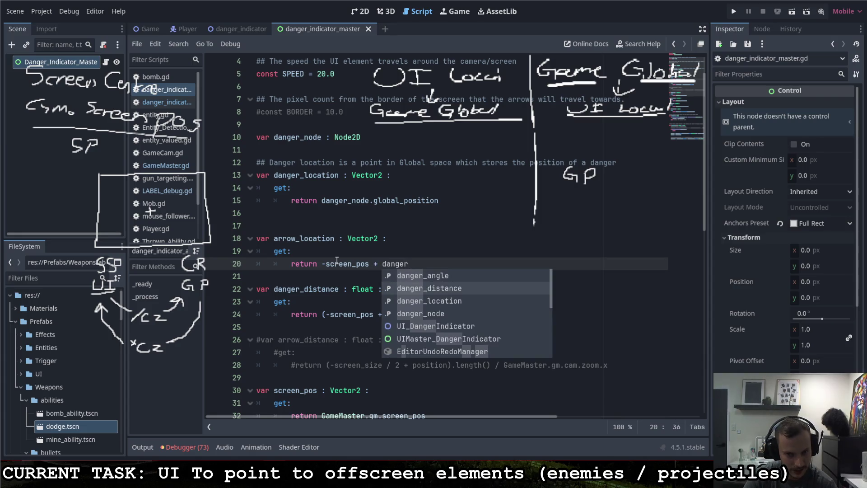
{"action": "key", "text": "Tab"}
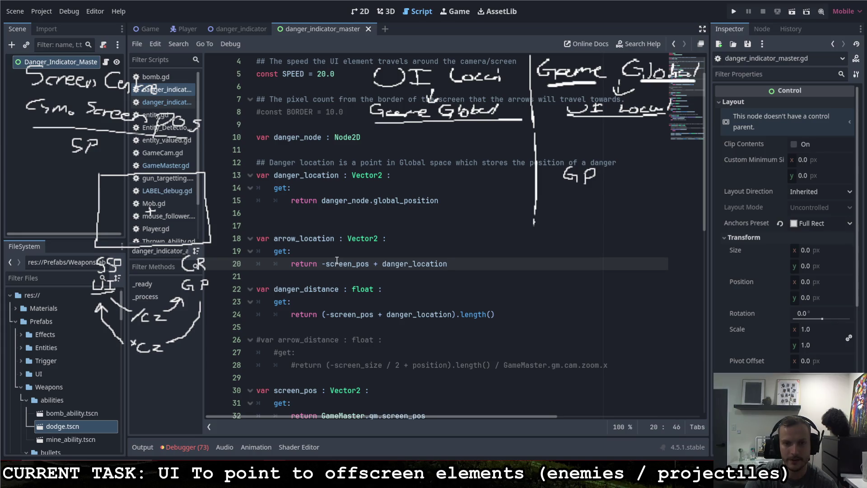
{"action": "type", "text": "/"}
{"action": "key", "text": "BackSpace"}
{"action": "type", "text": "*"}
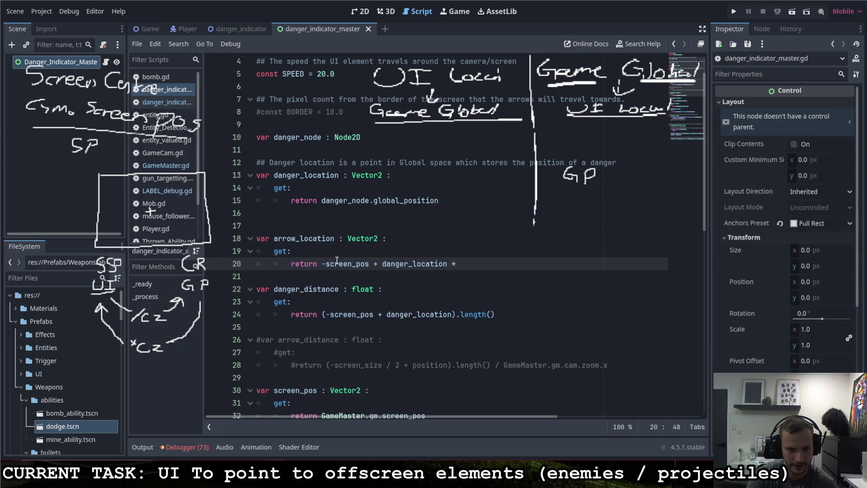
{"action": "type", "text": " cam"}
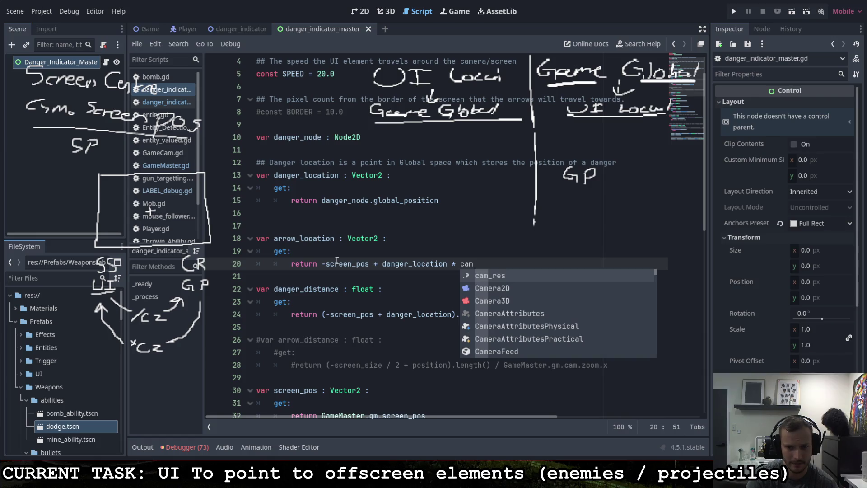
{"action": "scroll", "coordinate": [351, 201], "scroll_direction": "down", "scroll_amount": 3}
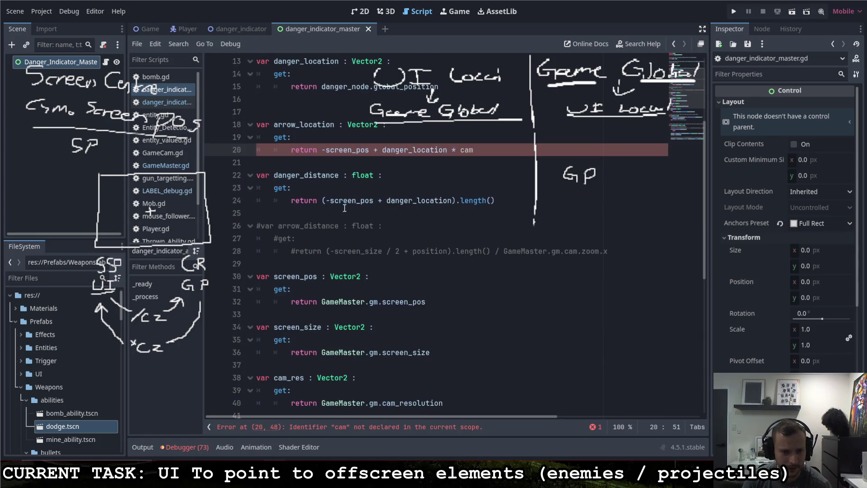
{"action": "scroll", "coordinate": [352, 202], "scroll_direction": "down", "scroll_amount": 2}
{"action": "scroll", "coordinate": [352, 206], "scroll_direction": "down", "scroll_amount": 1}
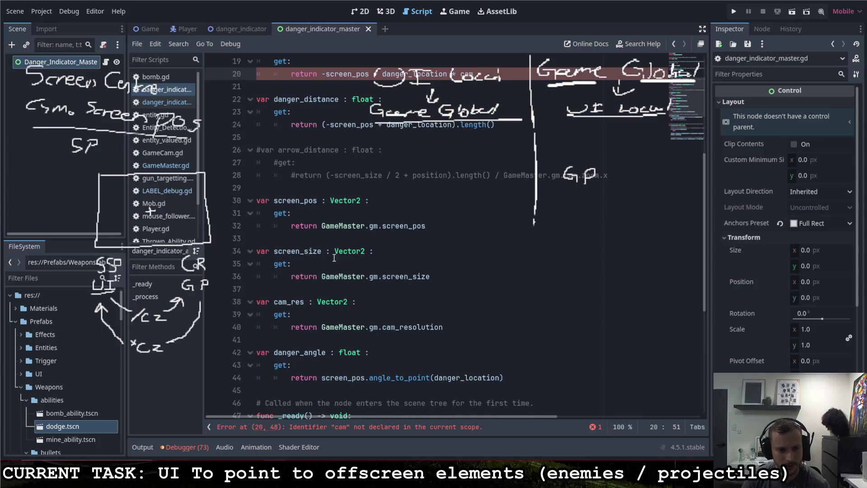
{"action": "left_click_drag", "start_coordinate": [305, 300], "coordinate": [295, 302]}
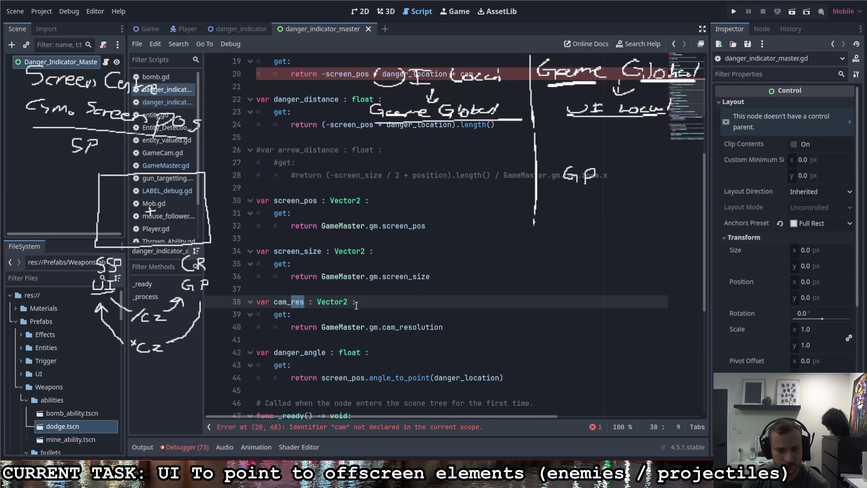
Step: Replace the resolution part on line 40 with .zoom.x
{"action": "scroll", "coordinate": [366, 299], "scroll_direction": "up", "scroll_amount": 1}
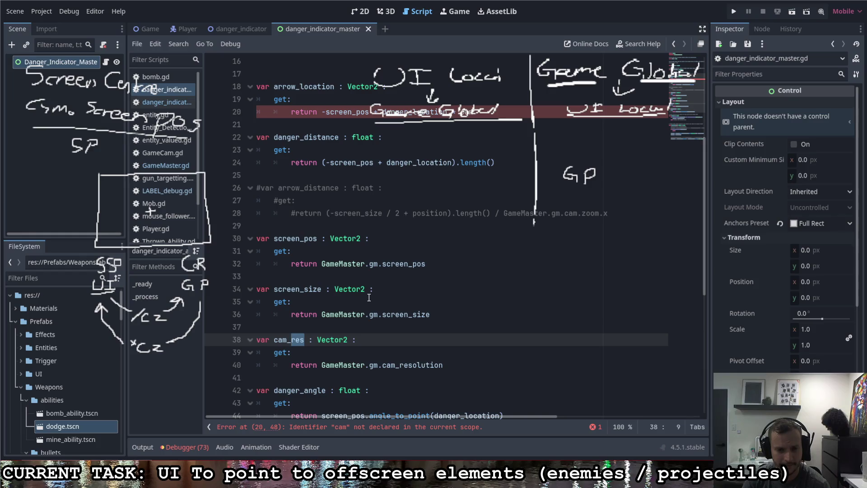
{"action": "scroll", "coordinate": [371, 297], "scroll_direction": "down", "scroll_amount": 1}
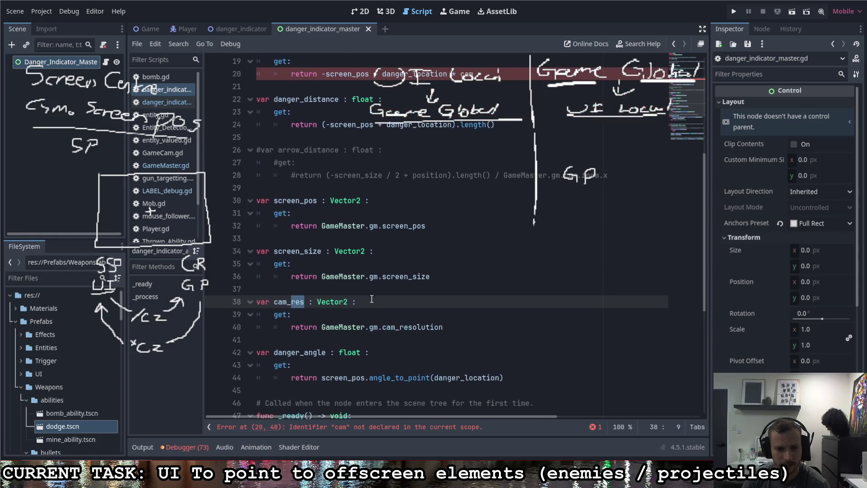
{"action": "left_click", "coordinate": [455, 327]}
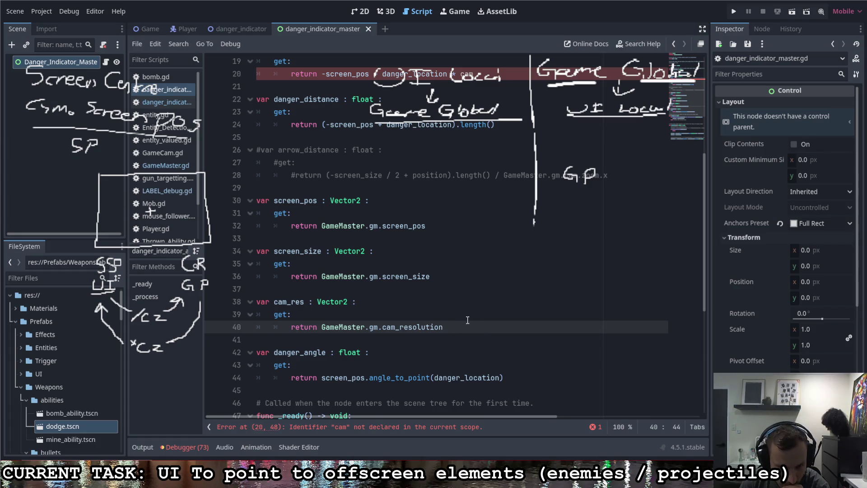
{"action": "left_click_drag", "start_coordinate": [453, 326], "coordinate": [403, 328]}
{"action": "key", "text": "BackSpace"}
{"action": "key", "text": "BackSpace"}
{"action": "type", "text": ".zo"}
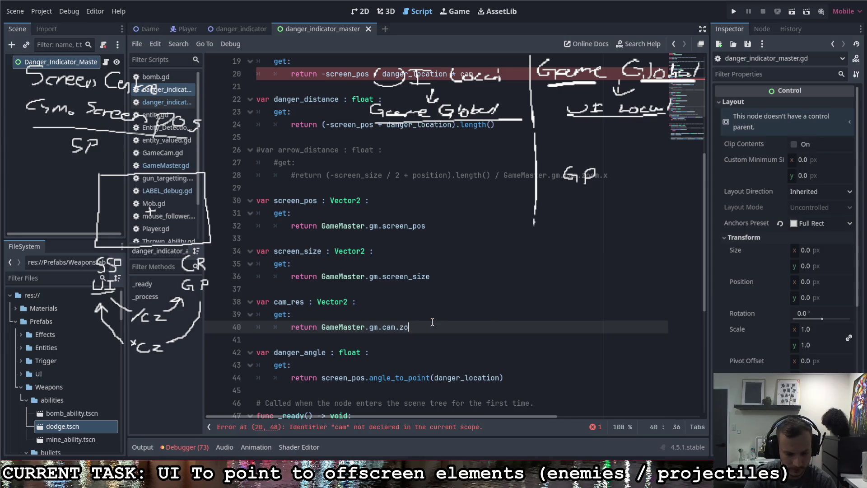
{"action": "type", "text": "om.x"}
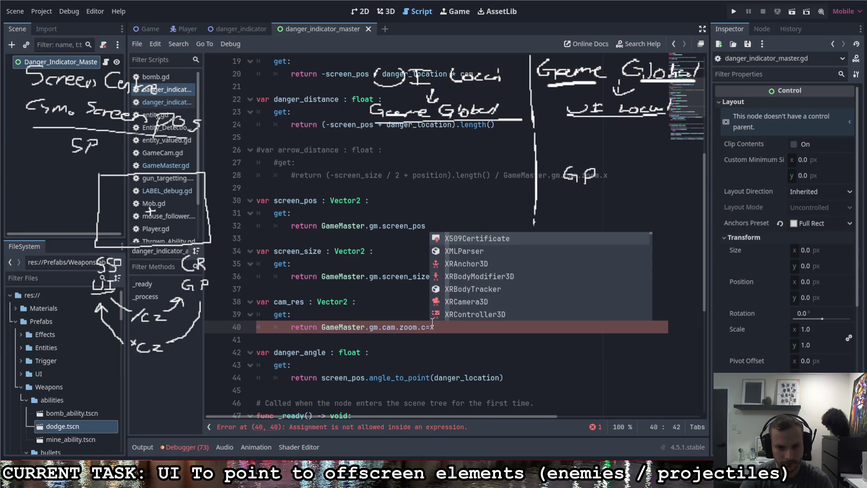
Step: Rename cam_res to cam_zoom on line 38 and make line 40 read cam.zoom.x
{"action": "left_click", "coordinate": [304, 302]}
{"action": "key", "text": "BackSpace"}
{"action": "key", "text": "BackSpace"}
{"action": "key", "text": "BackSpace"}
{"action": "type", "text": "zoom"}
{"action": "left_click", "coordinate": [423, 266]}
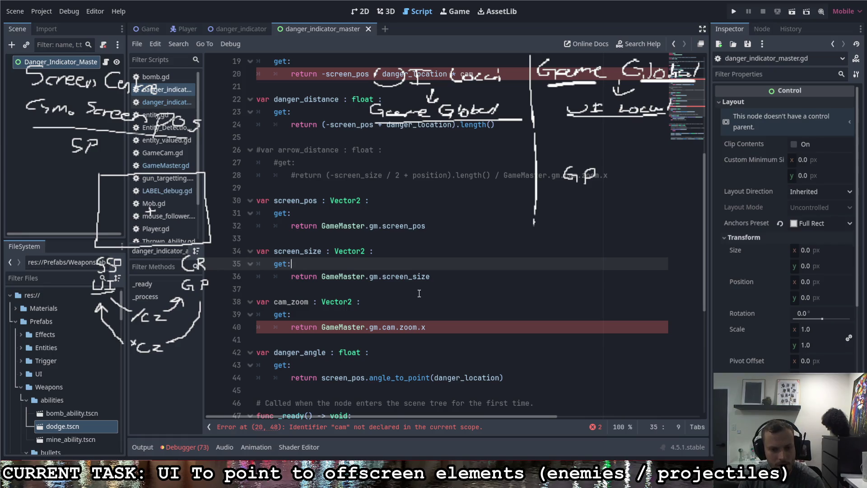
{"action": "left_click", "coordinate": [398, 327]}
{"action": "key", "text": "Delete"}
{"action": "type", "text": "."}
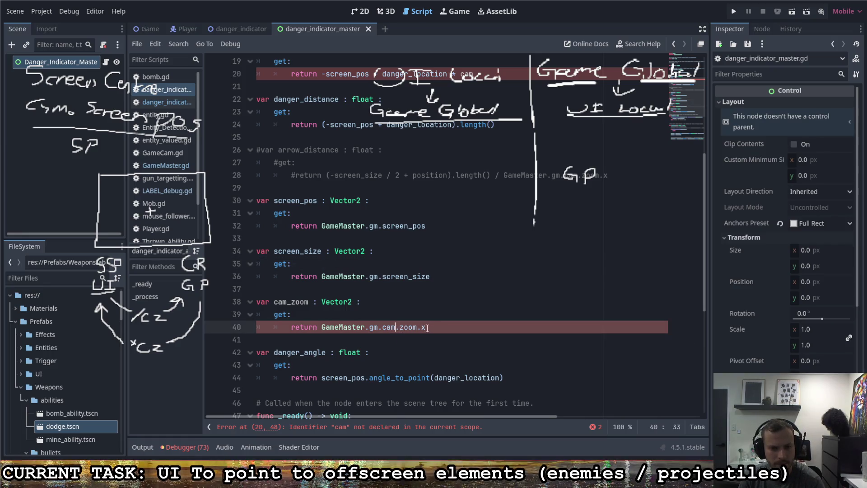
Step: Complete the cam term on line 20 as cam_zoom
{"action": "scroll", "coordinate": [483, 157], "scroll_direction": "up", "scroll_amount": 1}
{"action": "scroll", "coordinate": [483, 157], "scroll_direction": "up", "scroll_amount": 2}
{"action": "left_click", "coordinate": [515, 185]}
{"action": "scroll", "coordinate": [516, 215], "scroll_direction": "down", "scroll_amount": 1}
{"action": "type", "text": "_zoom"}
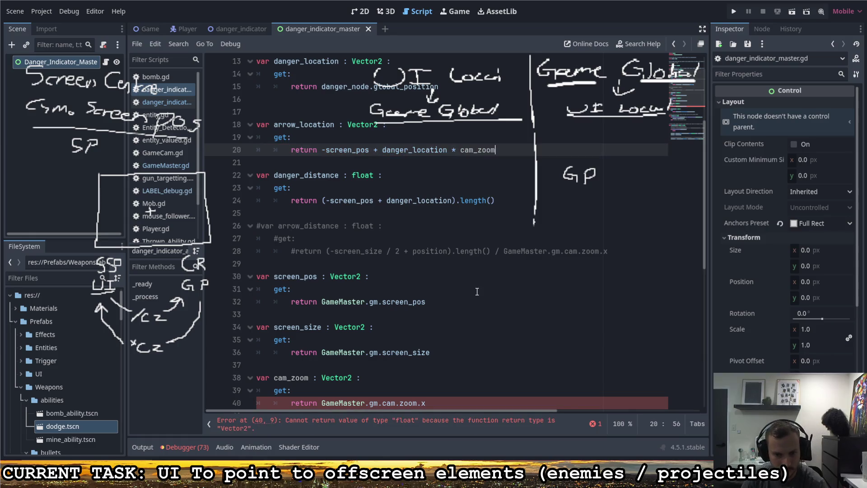
{"action": "scroll", "coordinate": [477, 292], "scroll_direction": "down", "scroll_amount": 1}
Step: Change cam_zoom's declared type from Vector2 to float on line 38
{"action": "left_click", "coordinate": [350, 340]}
{"action": "double_click", "coordinate": [332, 340]}
{"action": "type", "text": "float"}
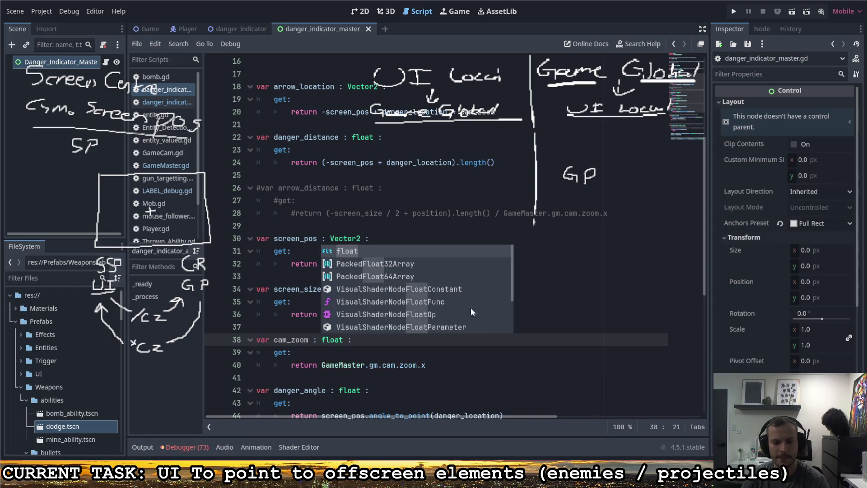
{"action": "left_click", "coordinate": [569, 263]}
{"action": "scroll", "coordinate": [452, 242], "scroll_direction": "up", "scroll_amount": 3}
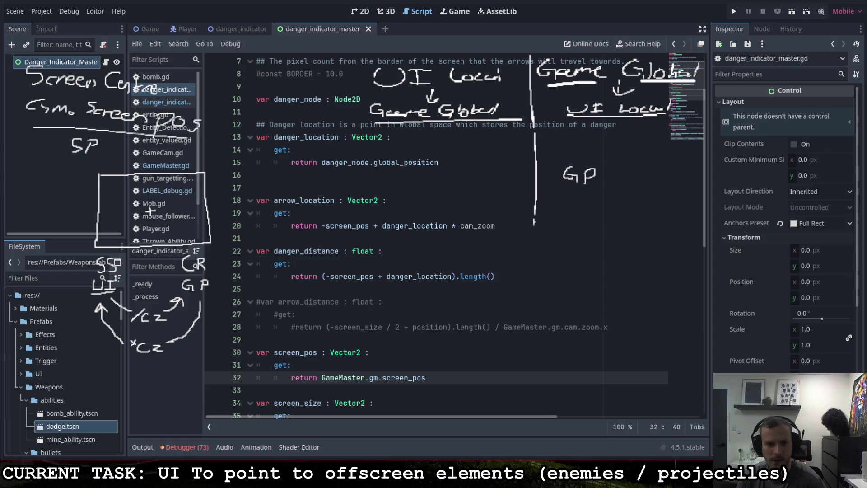
Step: Begin renaming danger_location on line 13 by replacing its ending with 'l_pos'
{"action": "left_click", "coordinate": [375, 353]}
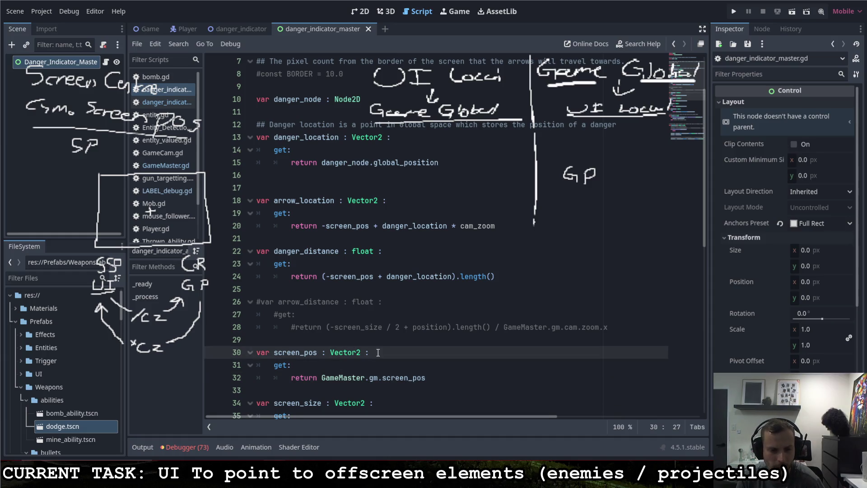
{"action": "scroll", "coordinate": [417, 341], "scroll_direction": "down", "scroll_amount": 1}
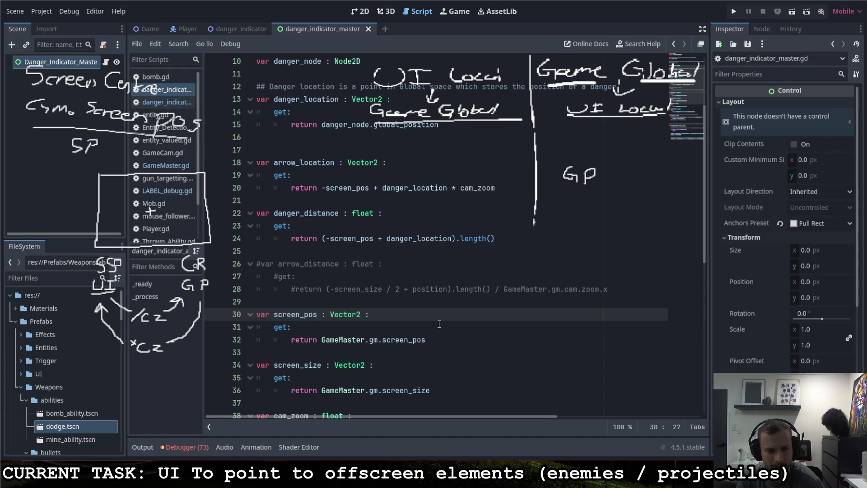
{"action": "scroll", "coordinate": [437, 324], "scroll_direction": "up", "scroll_amount": 3}
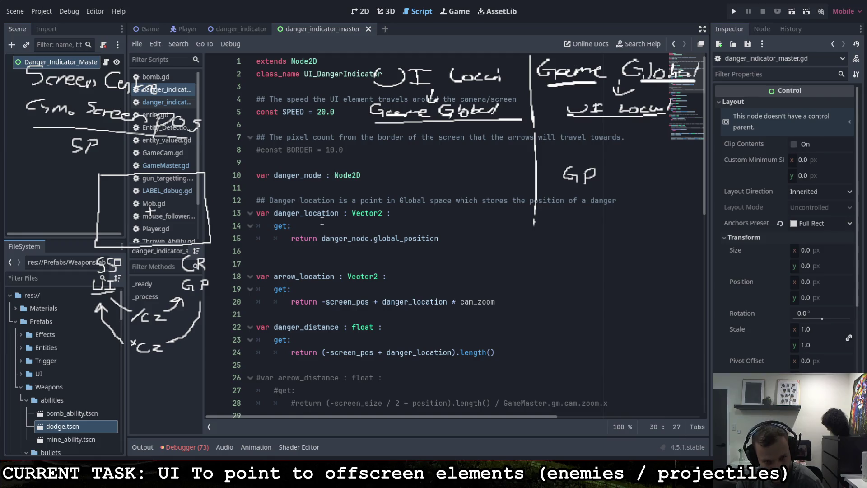
{"action": "left_click_drag", "start_coordinate": [322, 238], "coordinate": [440, 238]}
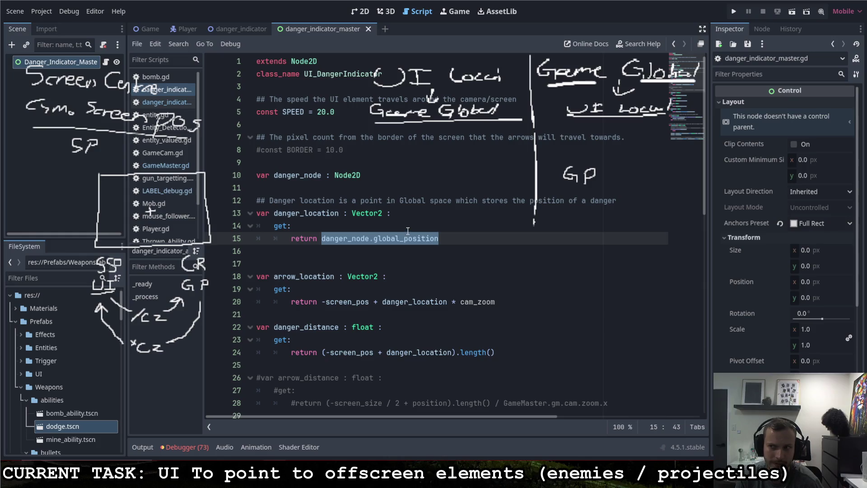
{"action": "left_click", "coordinate": [445, 238]}
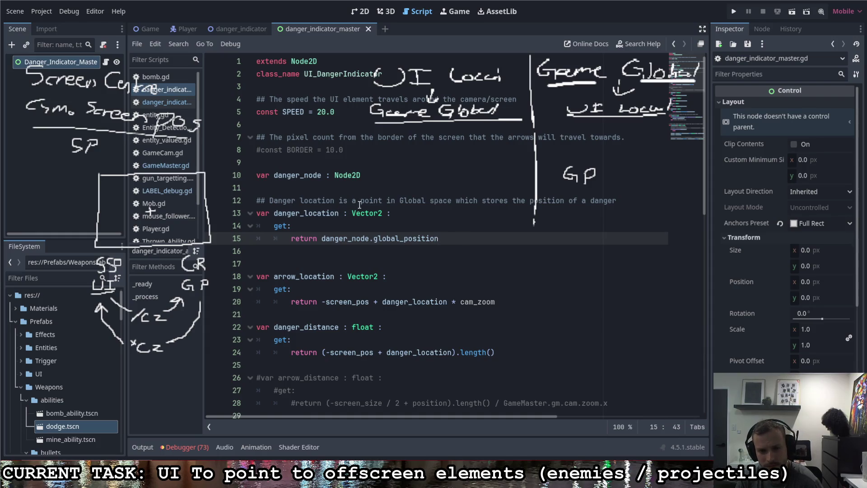
{"action": "left_click_drag", "start_coordinate": [339, 215], "coordinate": [321, 217]}
{"action": "type", "text": "l"}
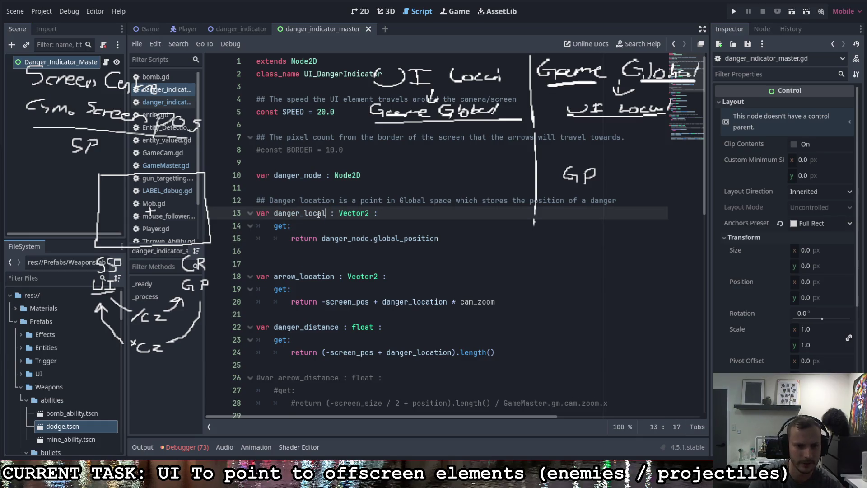
{"action": "type", "text": "_pos"}
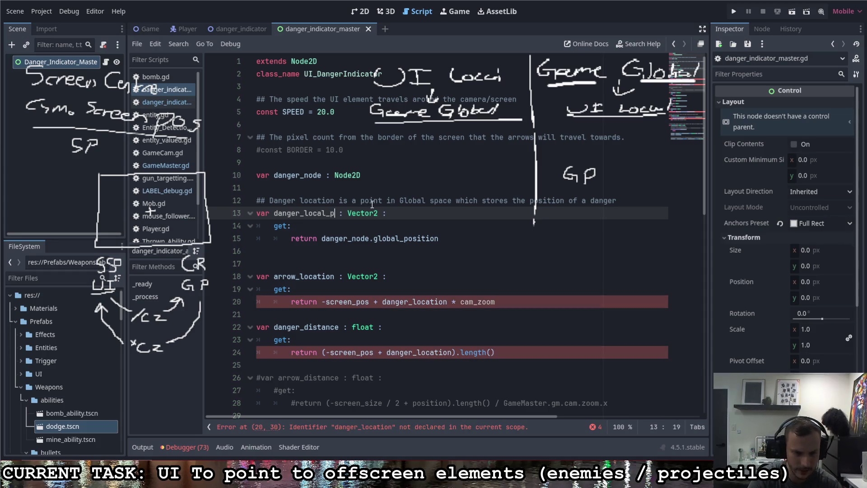
Step: Insert -screen_pos at the start of the getter's return expression
{"action": "left_click", "coordinate": [405, 208]}
{"action": "key", "text": "Down"}
{"action": "key", "text": "Down"}
{"action": "key", "text": "End"}
{"action": "left_click", "coordinate": [322, 238]}
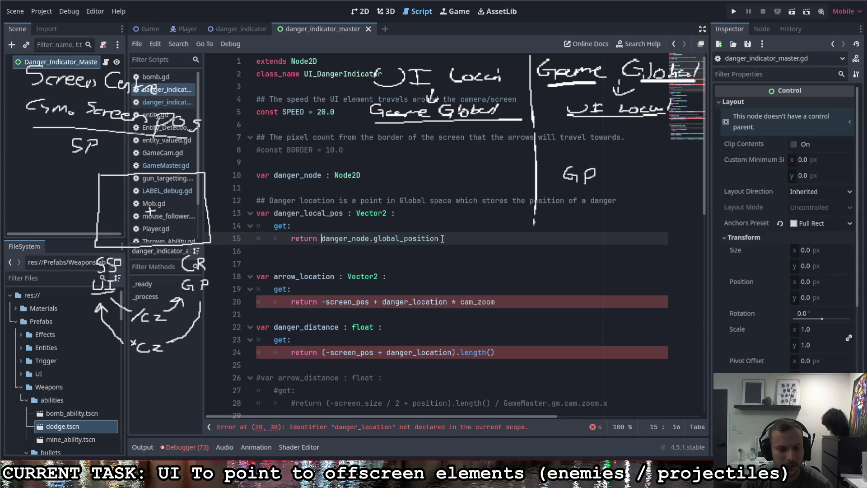
{"action": "type", "text": "-screen"}
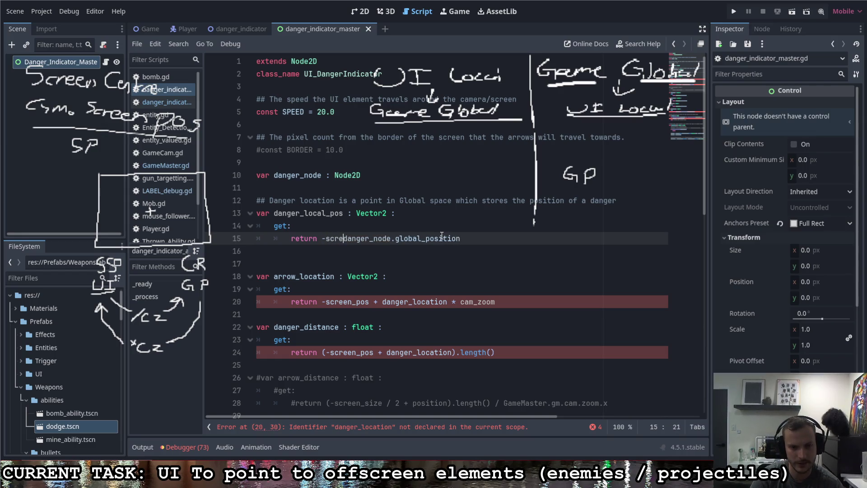
{"action": "key", "text": "Tab"}
Step: Complete the return as -screen_pos + danger_node.global_position * cam_zoom
{"action": "type", "text": "+ dan"}
{"action": "key", "text": "Down"}
{"action": "key", "text": "Down"}
{"action": "key", "text": "Down"}
{"action": "key", "text": "Tab"}
{"action": "key", "text": "End"}
{"action": "type", "text": "* cam"}
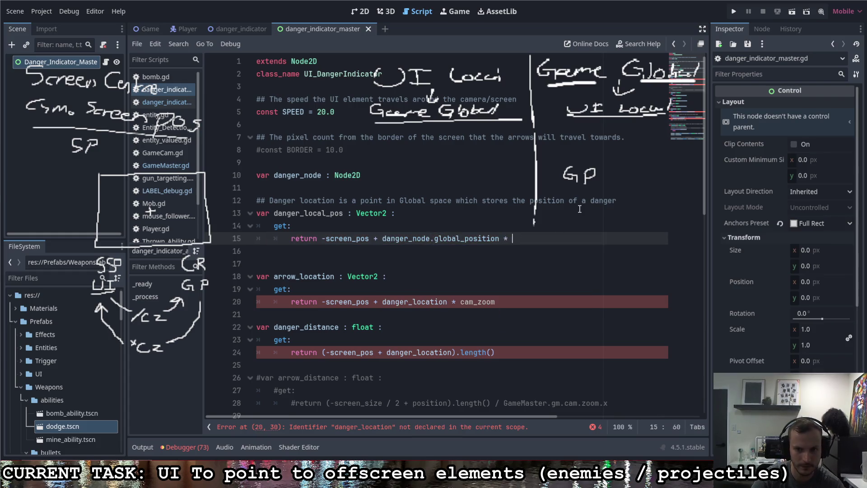
{"action": "key", "text": "Tab"}
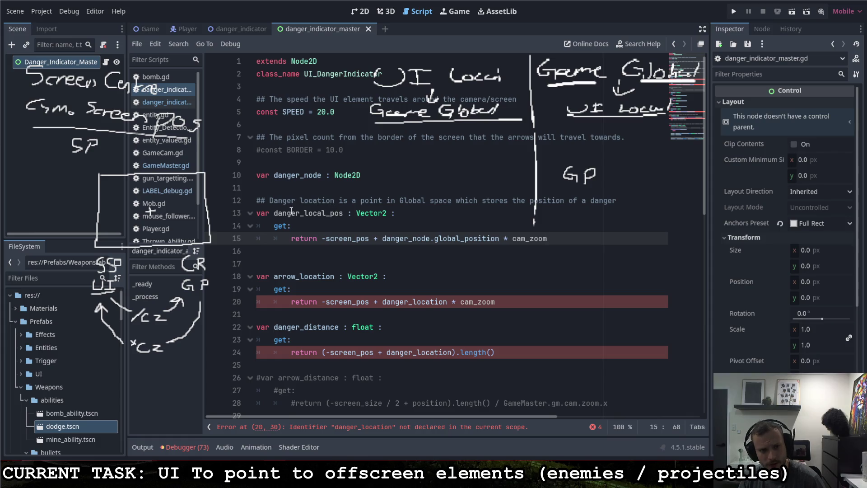
{"action": "mouse_move", "coordinate": [297, 202]}
{"action": "left_mouse_down"}
{"action": "mouse_move", "coordinate": [619, 213]}
{"action": "mouse_move", "coordinate": [618, 202]}
{"action": "left_mouse_up"}
Step: Retype the comment as 'Danger_local_pos is the danger_nodes global position expressed in UI space coordinates'
{"action": "type", "text": "_lo"}
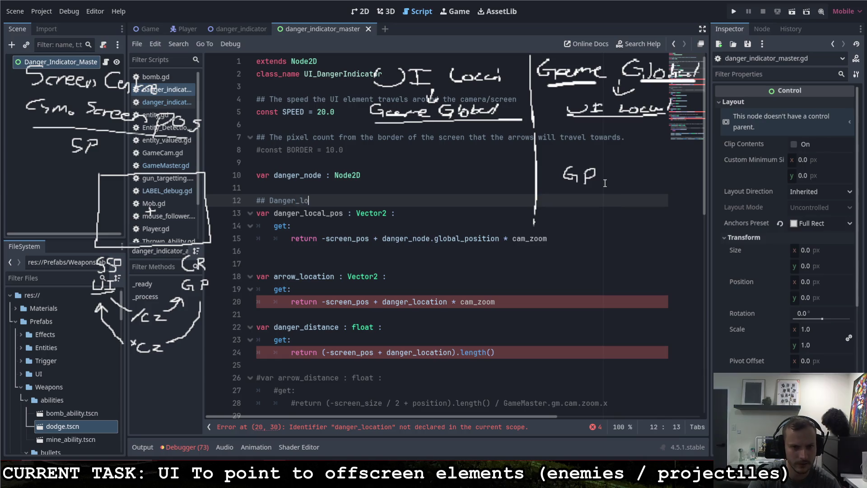
{"action": "type", "text": "cal_pos is "}
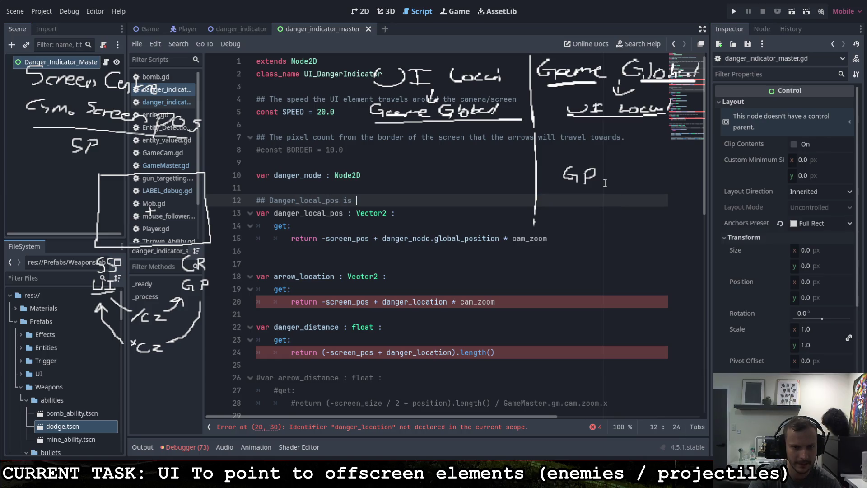
{"action": "type", "text": "the da"}
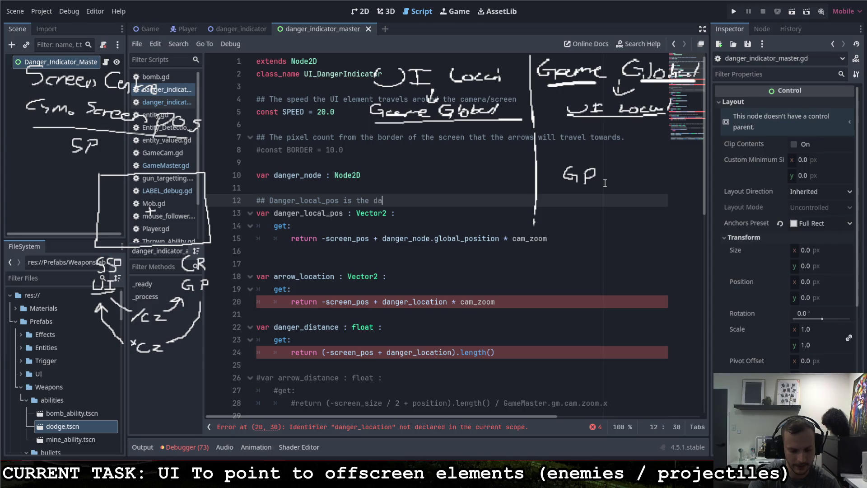
{"action": "type", "text": "nger_nodes global position "}
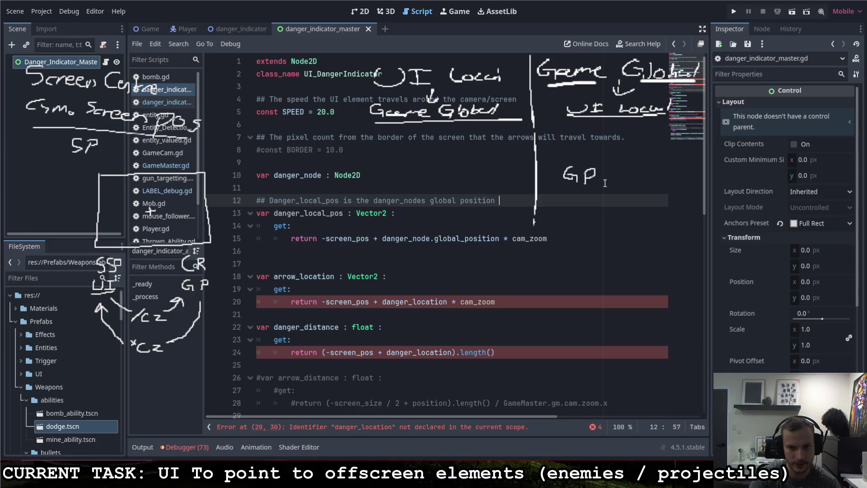
{"action": "type", "text": "expressed in U"}
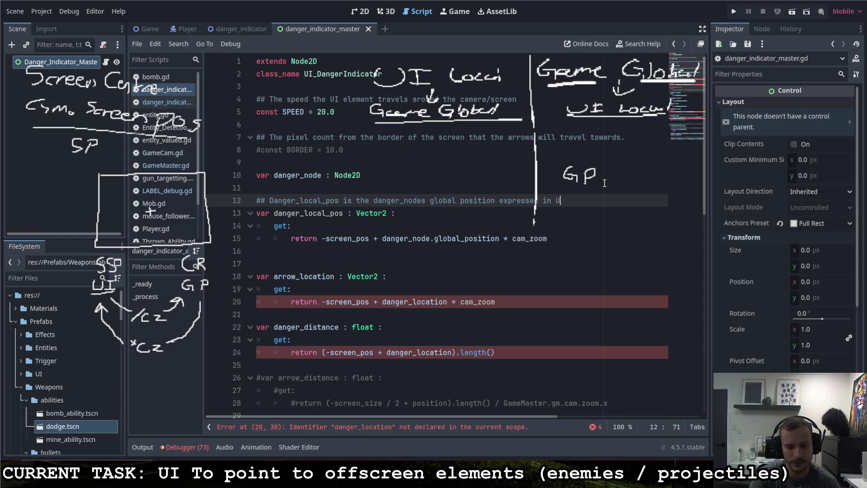
{"action": "type", "text": "I space "}
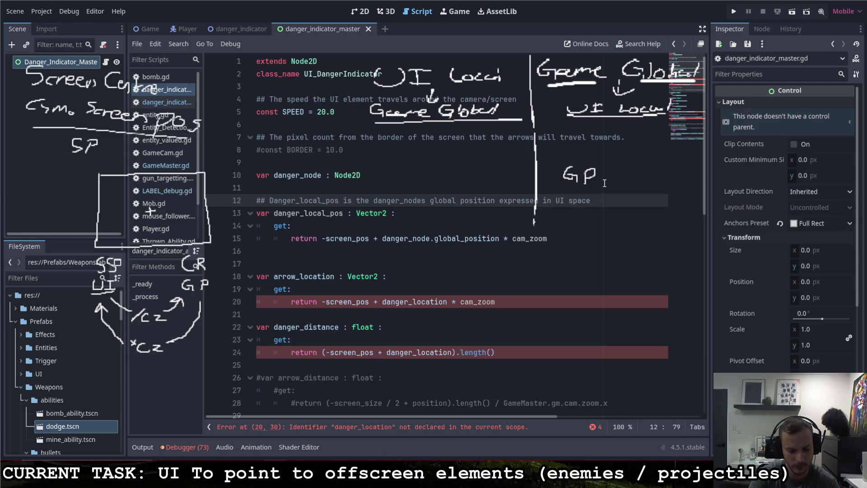
{"action": "type", "text": "coordina"}
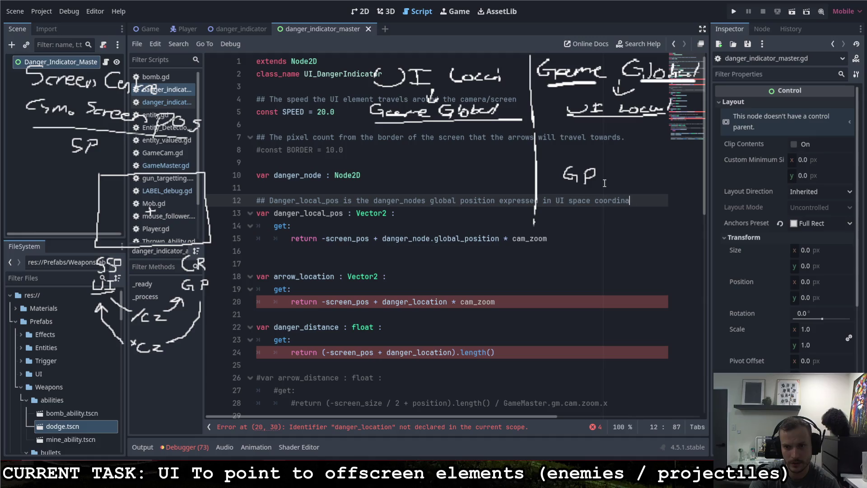
{"action": "type", "text": "tes"}
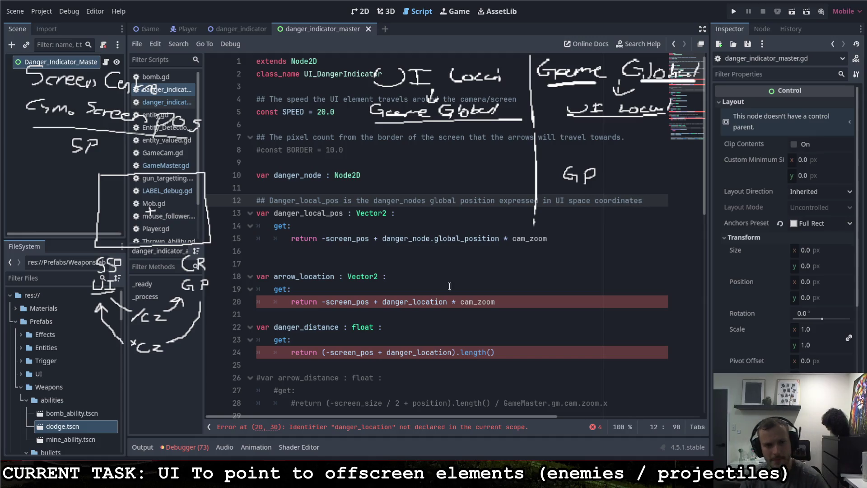